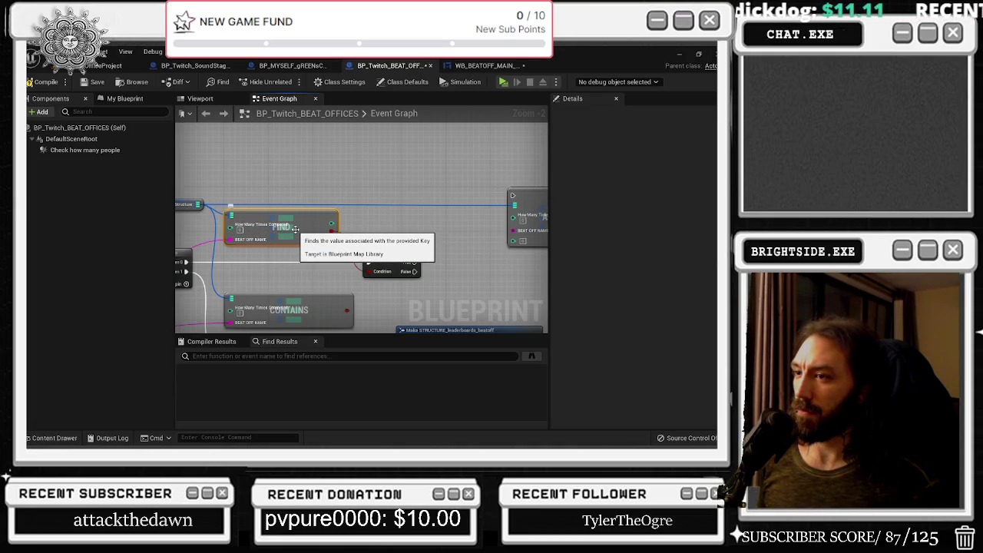
Add a Keys node for the leaderboard map and place it above the FIND node
left_click_drag(263, 264, 377, 253)
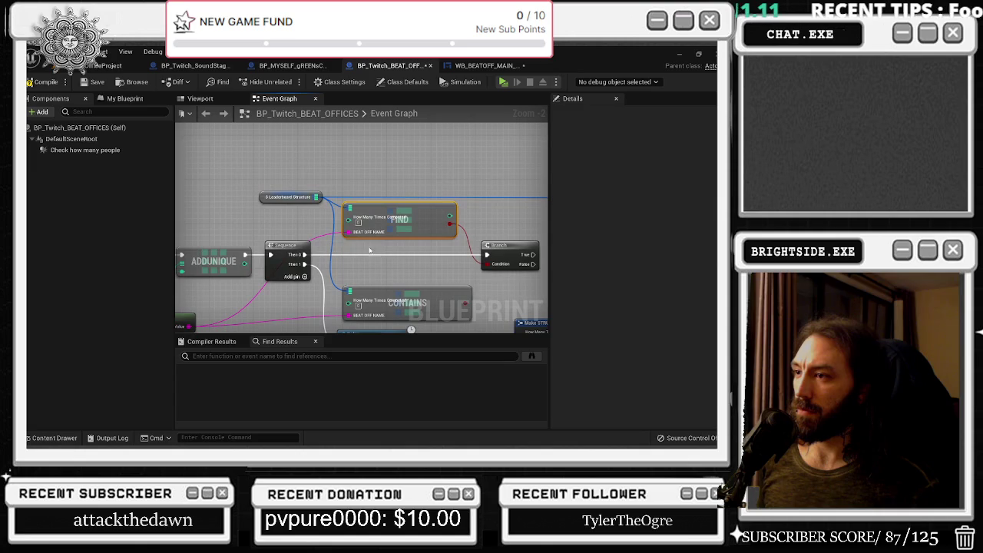
mouse_move(266, 200)
left_mouse_down()
mouse_move(183, 212)
mouse_move(236, 176)
left_mouse_up()
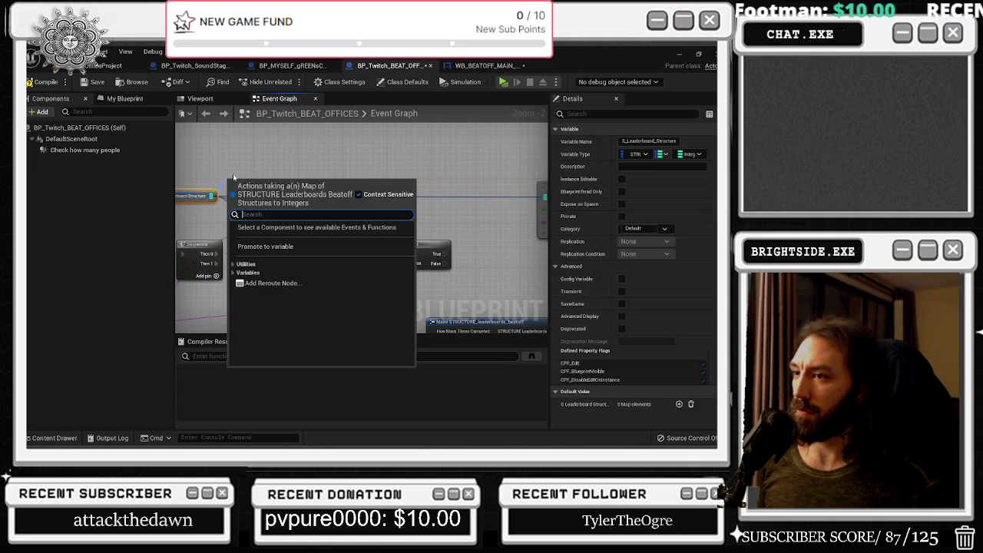
left_click(232, 263)
left_click(239, 273)
scroll(307, 313, "down", 1)
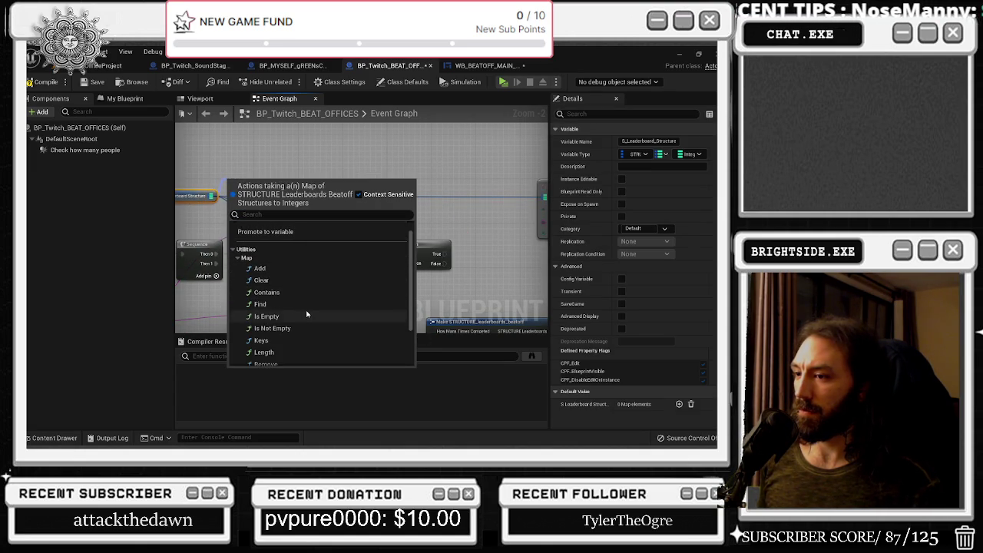
scroll(306, 313, "down", 1)
left_click(307, 311)
mouse_move(248, 187)
left_mouse_down()
mouse_move(262, 159)
mouse_move(280, 178)
mouse_move(309, 176)
left_mouse_up()
Place a For Each Loop with Break node via 'br', then delete it
type("br")
key("Return")
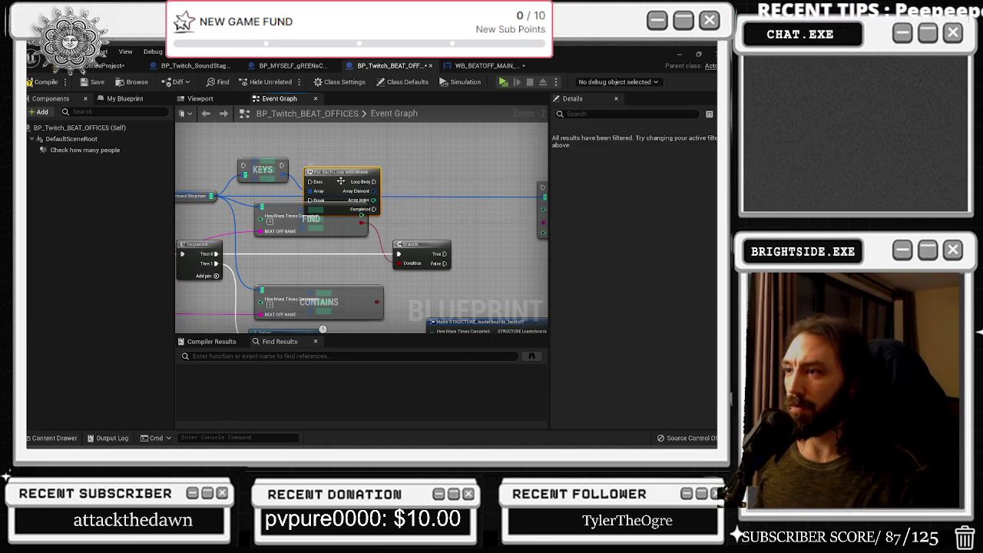
key("Delete")
Add a setter for the leaderboard map from its wire, then delete it
left_click_drag(211, 196, 242, 179)
left_click(245, 261)
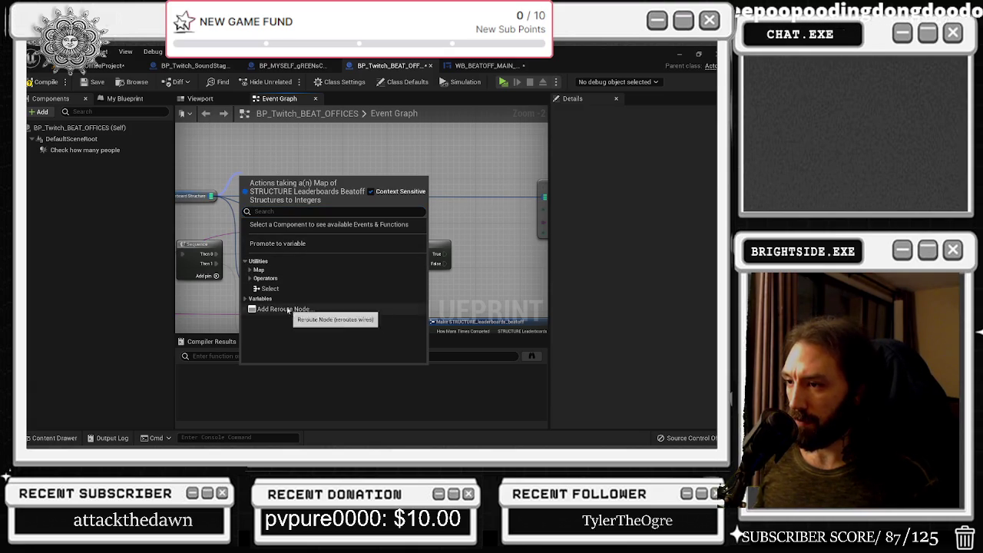
left_click(252, 287)
scroll(320, 314, "down", 2)
scroll(320, 314, "down", 1)
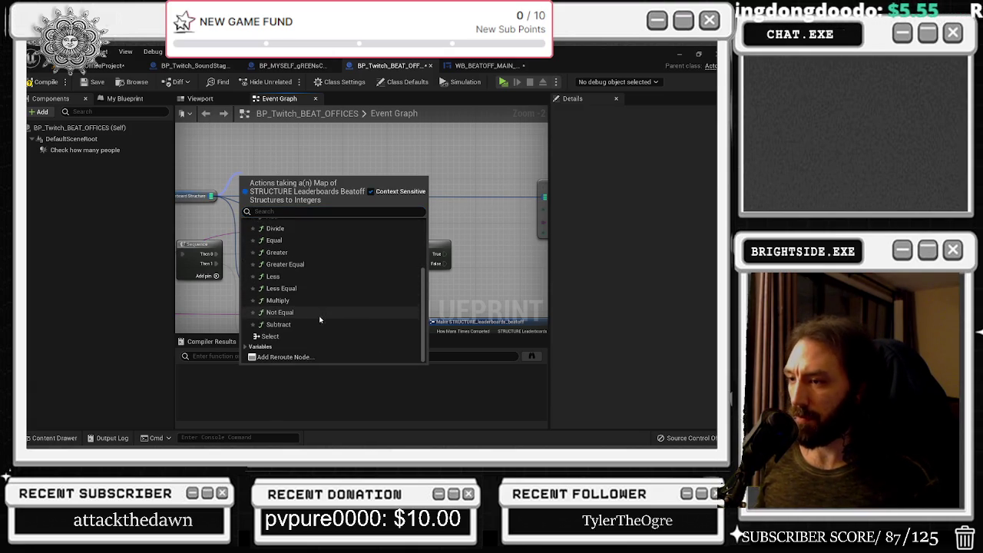
left_click(258, 345)
scroll(269, 338, "down", 1)
left_click(269, 337)
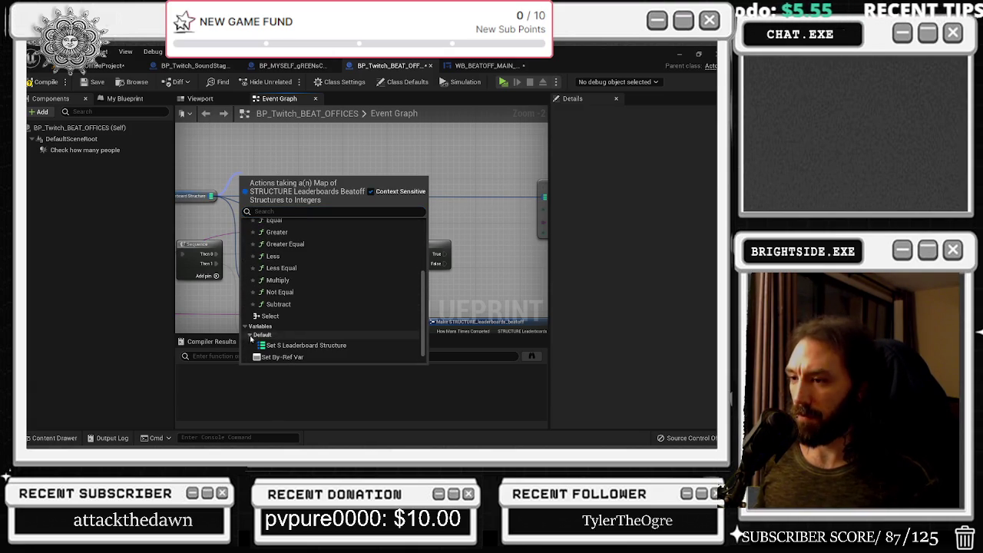
scroll(299, 316, "down", 1)
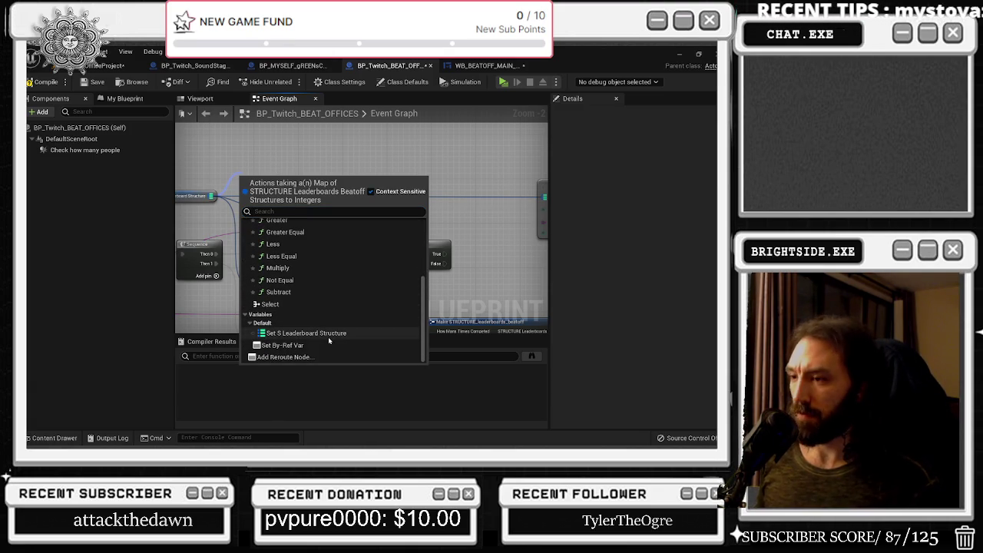
left_click(328, 336)
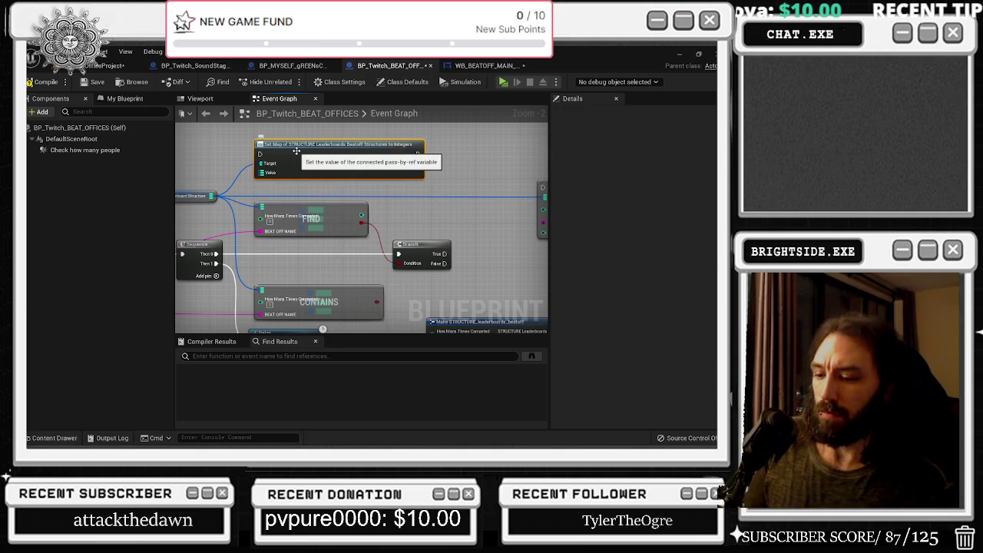
key("Delete")
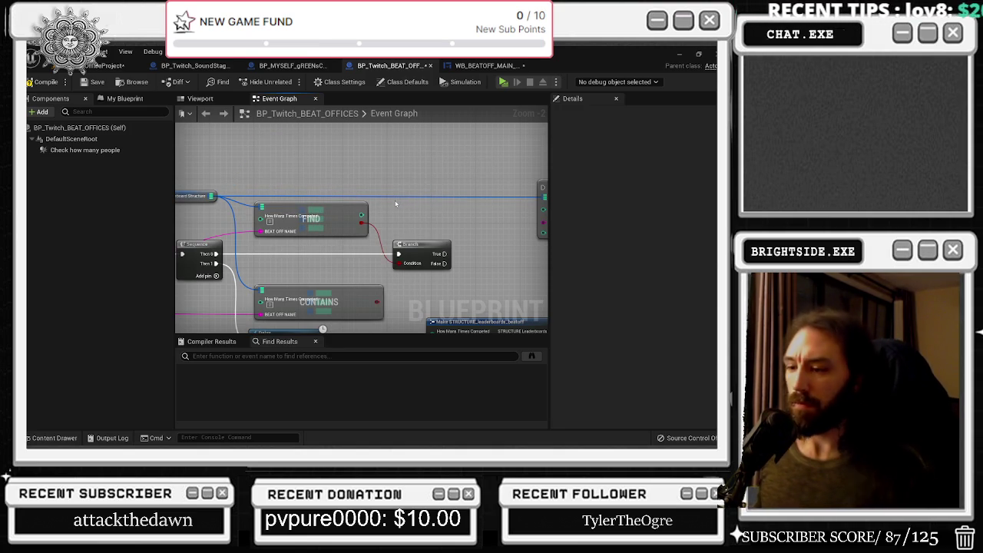
Recombine ADD's key pin, feed Make STRUCTURE into it, and run ADD from Branch False
mouse_move(422, 199)
left_mouse_down()
mouse_move(284, 208)
mouse_move(457, 248)
mouse_move(448, 251)
left_mouse_up()
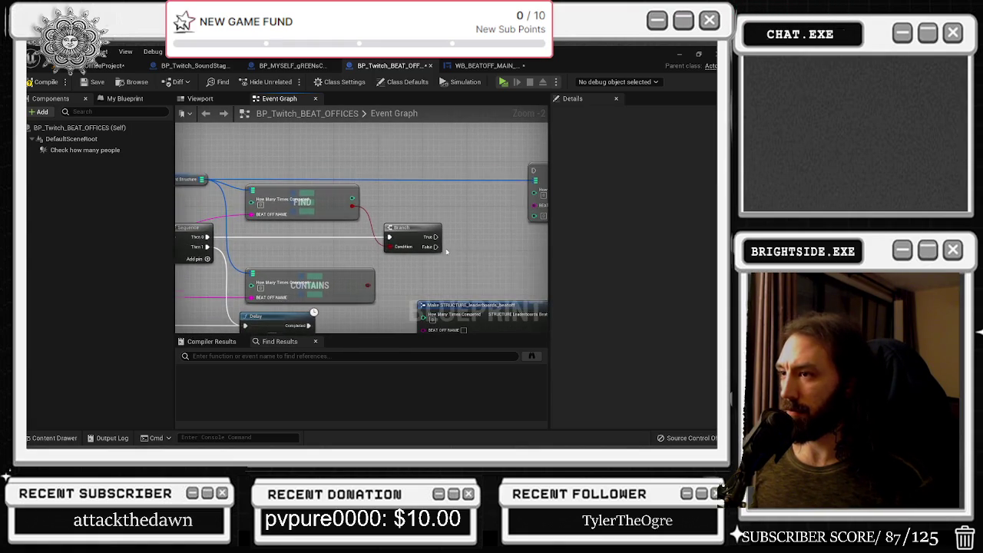
scroll(447, 250, "down", 1)
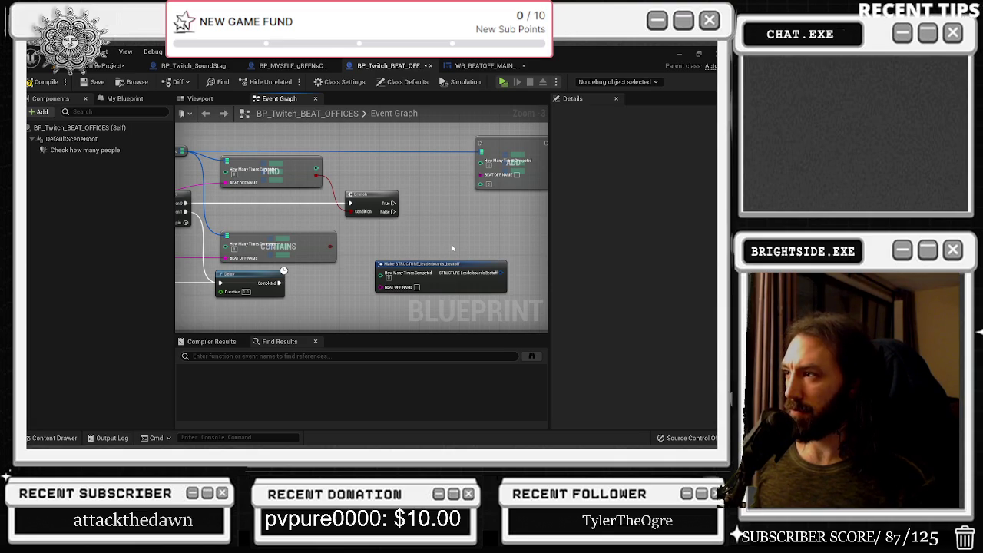
right_click(511, 163)
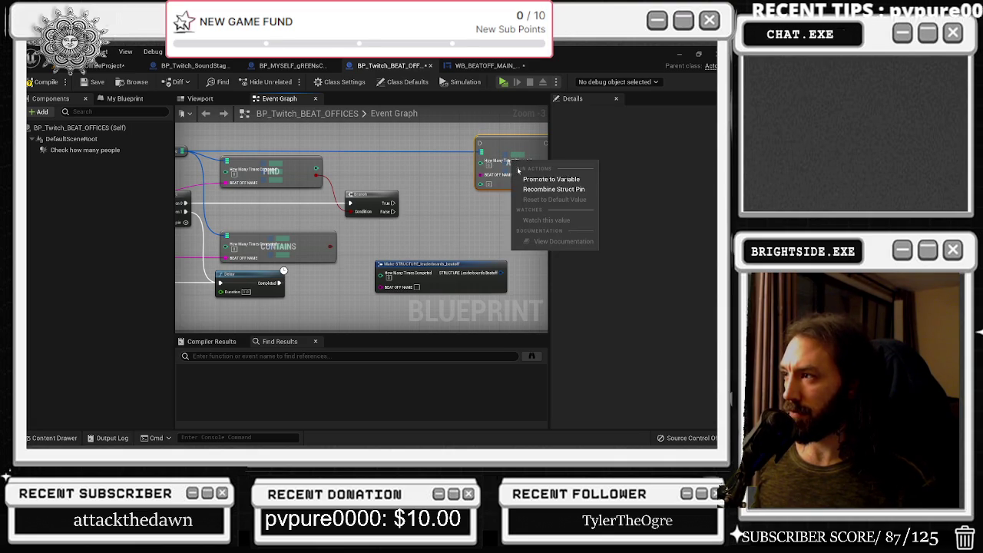
left_click(552, 189)
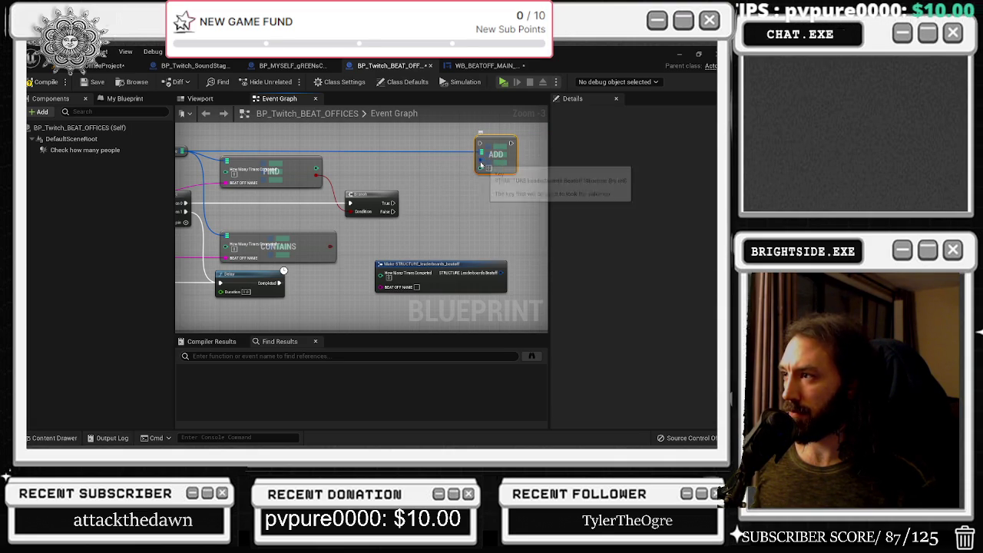
left_click_drag(503, 273, 480, 166)
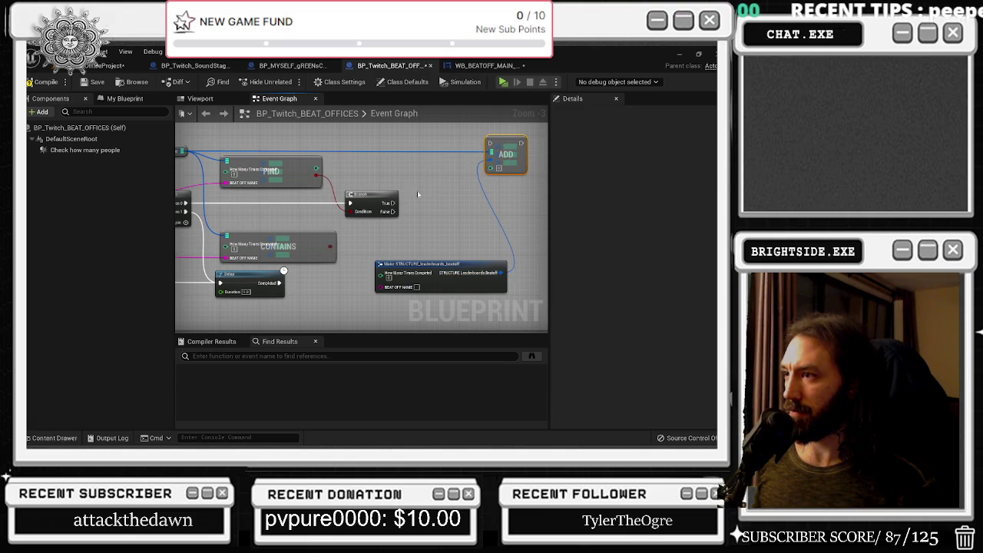
left_click_drag(392, 212, 499, 144)
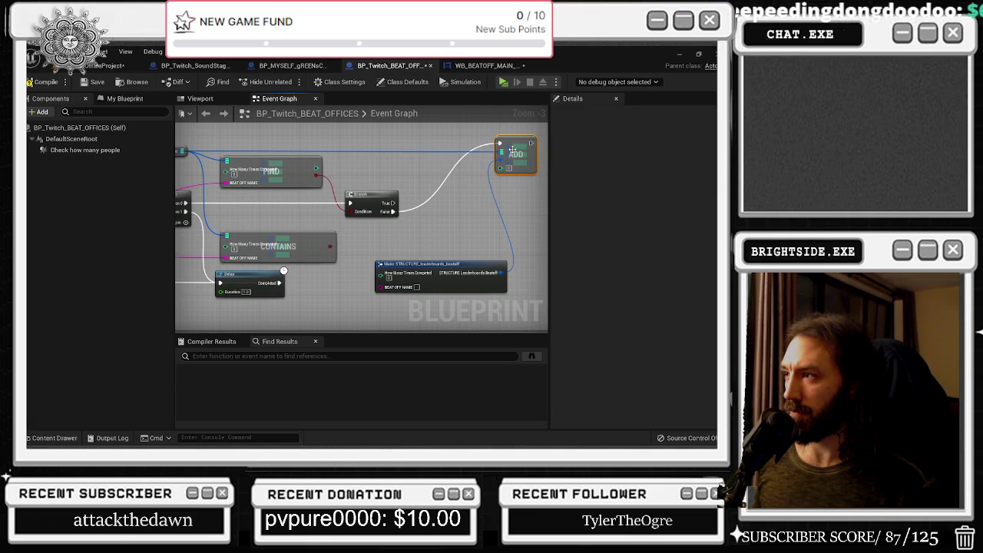
Move the Make STRUCTURE node up toward ADD and review the Sequence and Delay nodes
left_click_drag(485, 187, 420, 202)
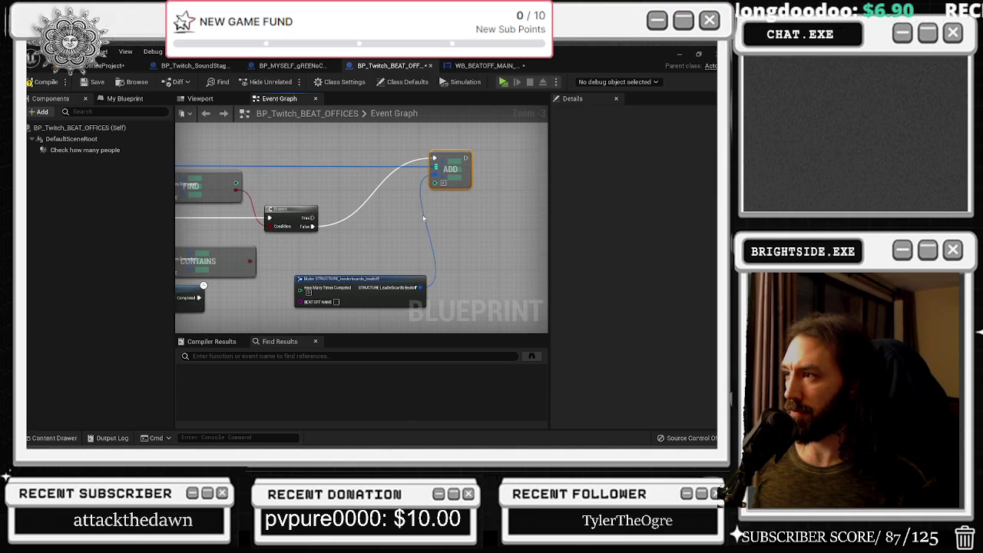
left_click_drag(399, 278, 390, 247)
left_click_drag(448, 177, 410, 176)
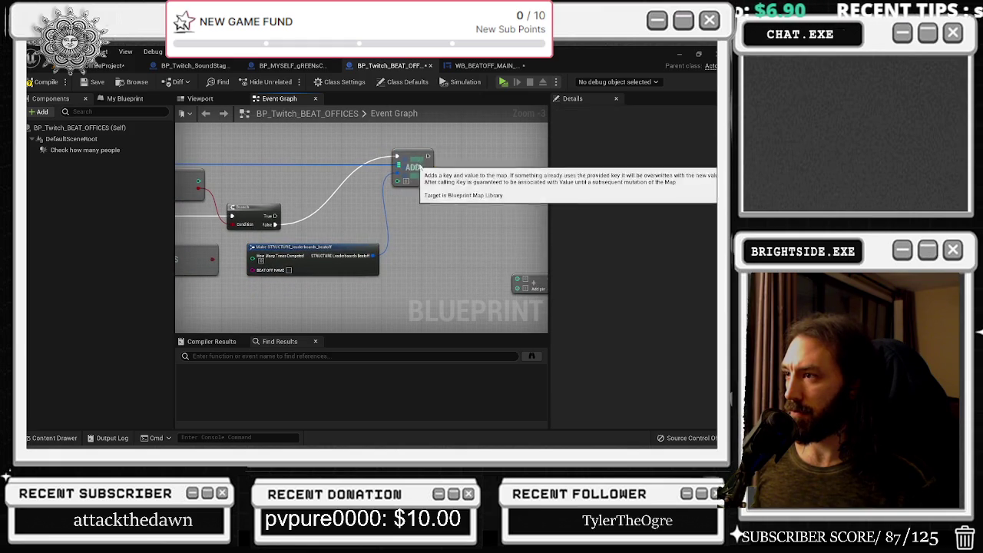
scroll(334, 300, "up", 1)
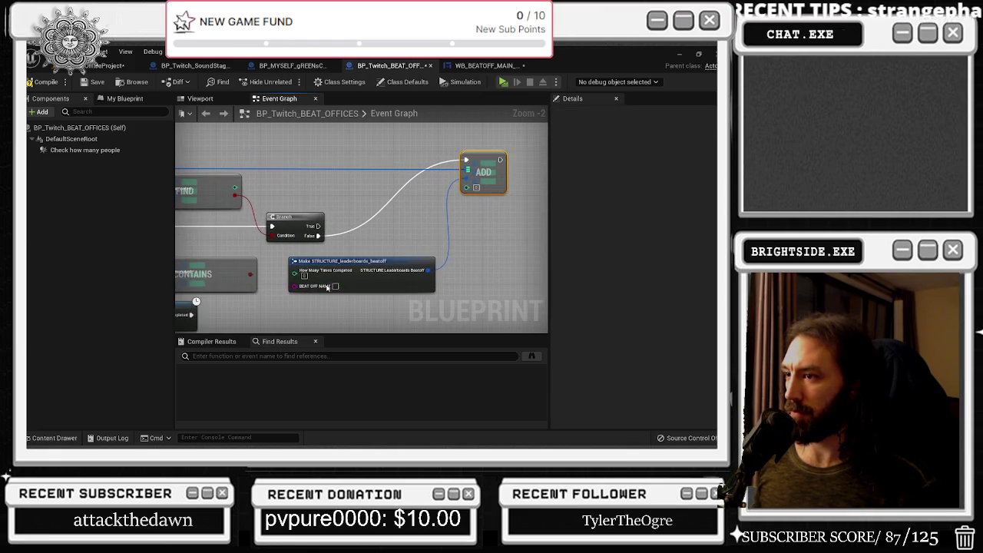
left_click_drag(321, 266, 457, 228)
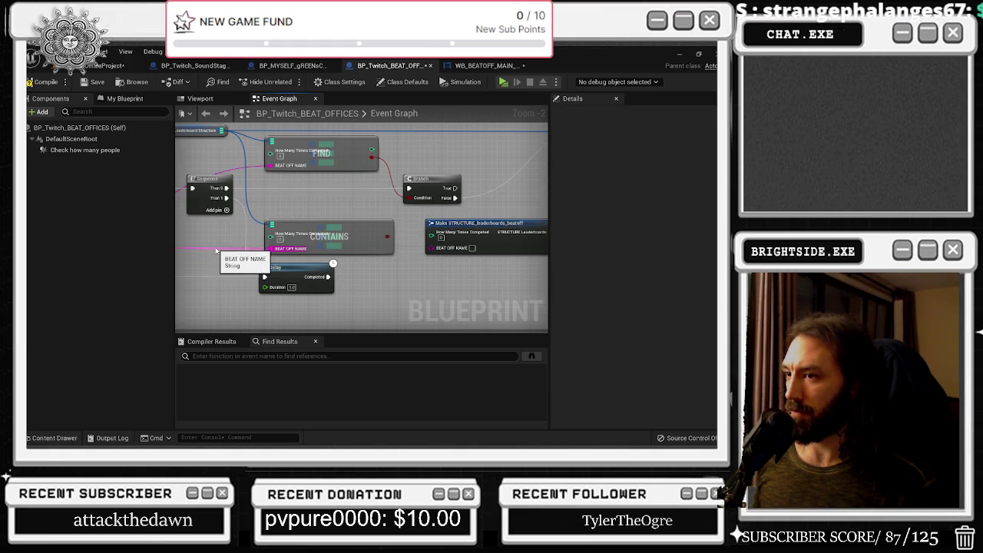
left_click_drag(450, 266, 595, 261)
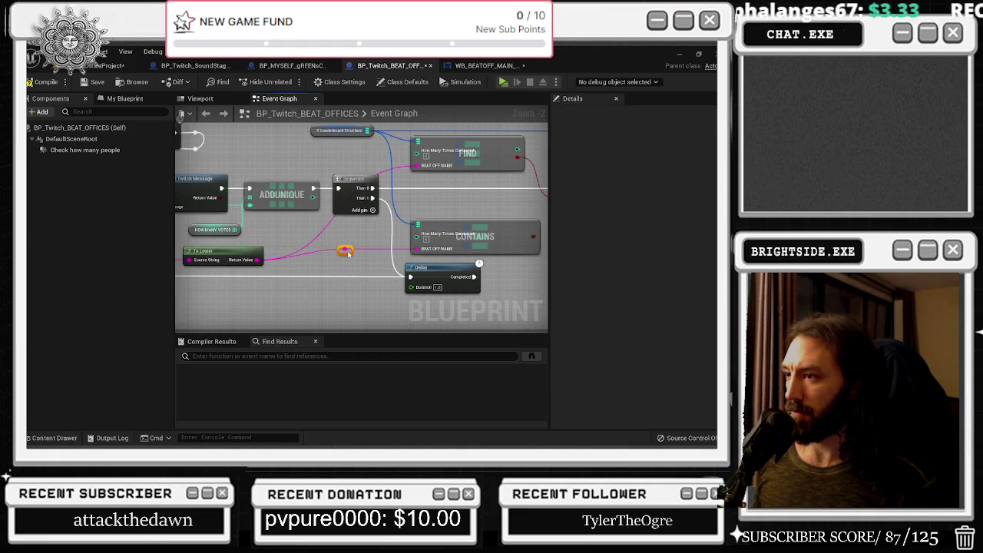
left_click_drag(360, 266, 248, 272)
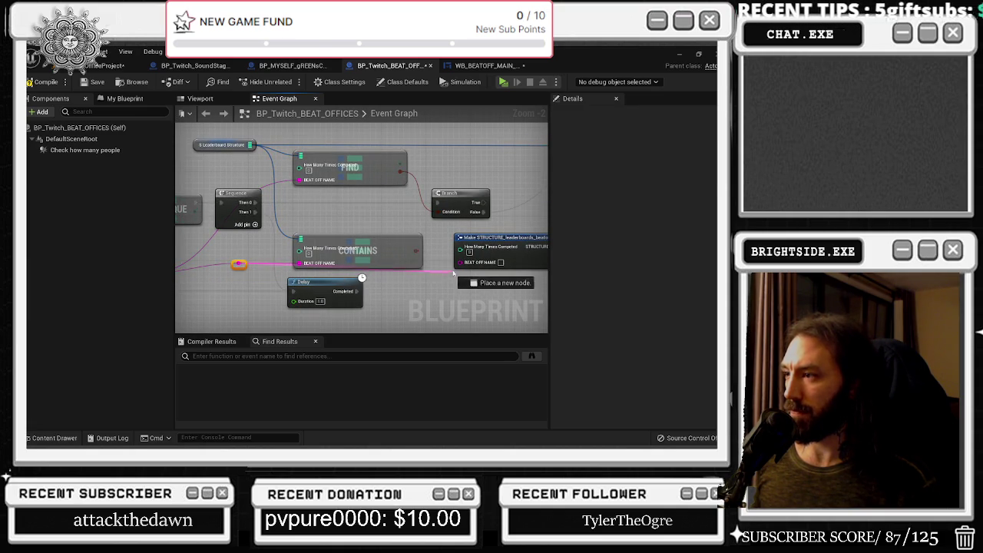
mouse_move(449, 226)
left_mouse_down()
mouse_move(385, 245)
mouse_move(409, 225)
left_mouse_up()
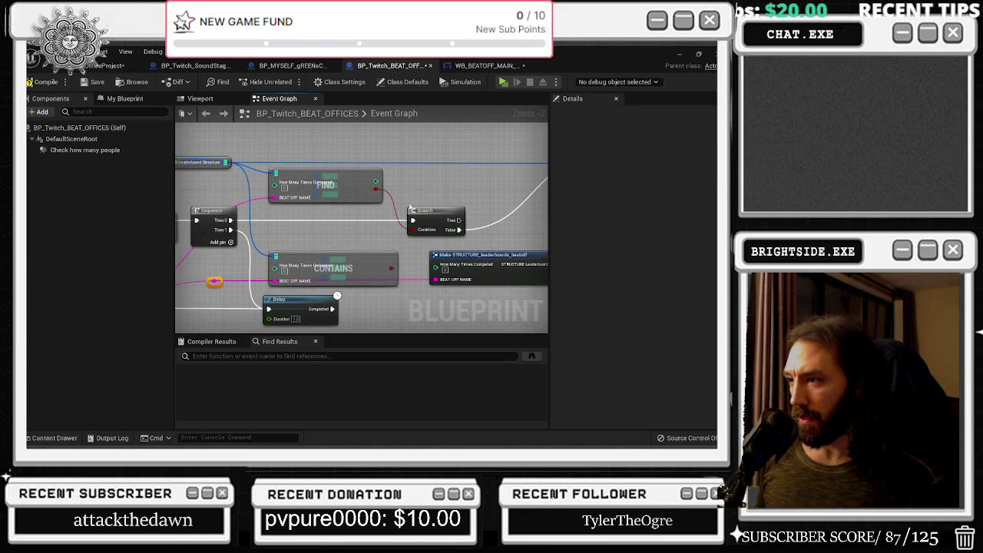
Align ADD with the Branch output wire and route the leaderboard map wire over the top
left_click_drag(375, 206, 140, 235)
mouse_move(413, 156)
left_mouse_down()
mouse_move(412, 214)
mouse_move(392, 255)
left_mouse_up()
scroll(408, 218, "down", 2)
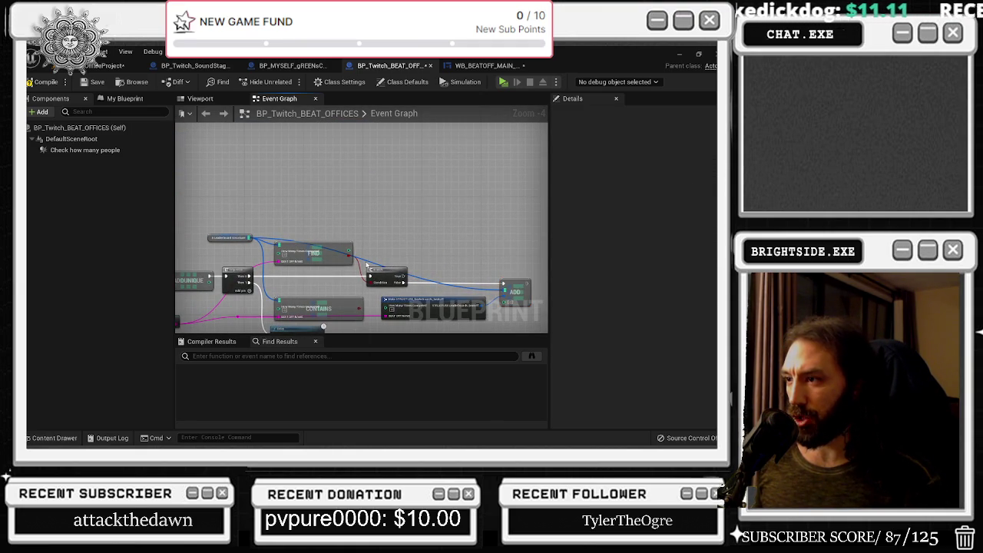
left_click_drag(368, 258, 488, 244)
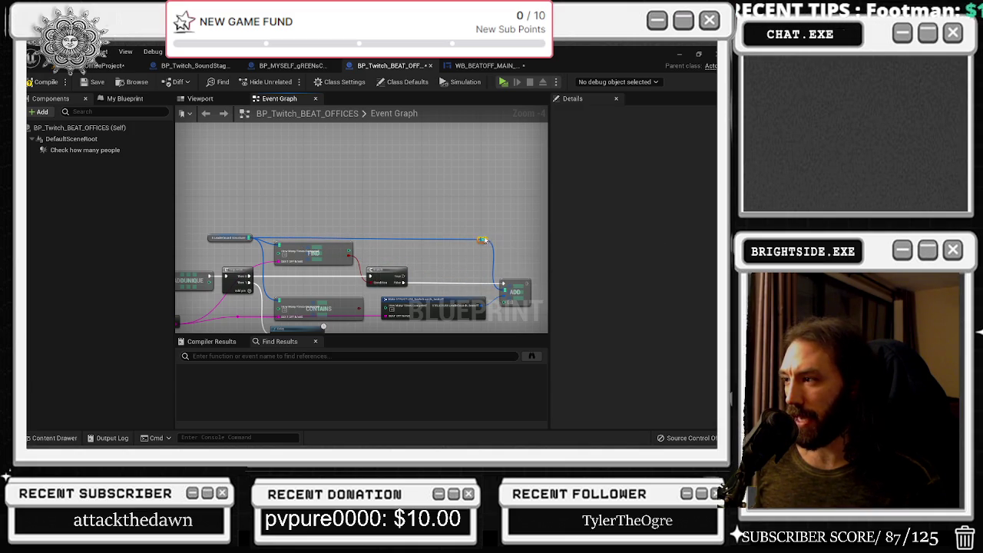
scroll(288, 182, "up", 2)
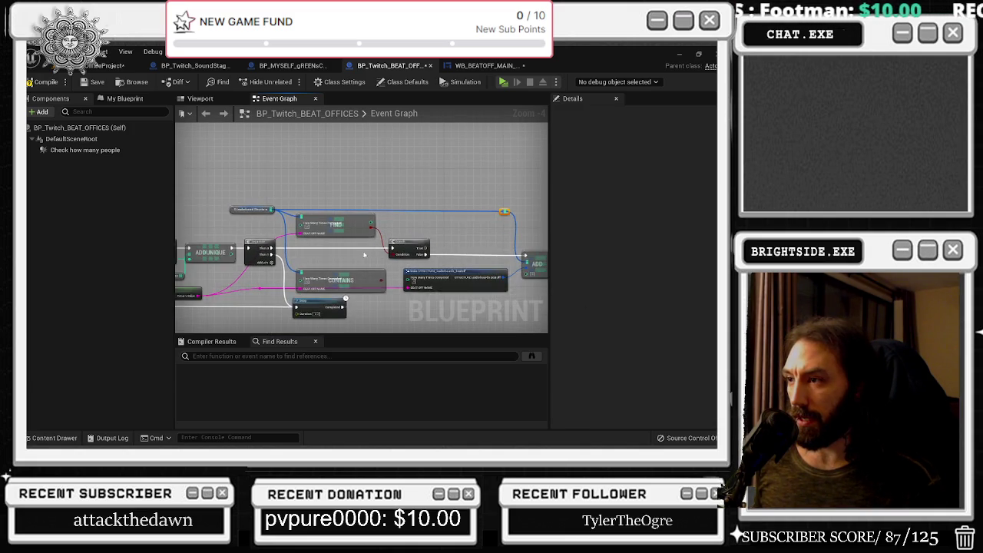
scroll(400, 236, "down", 1)
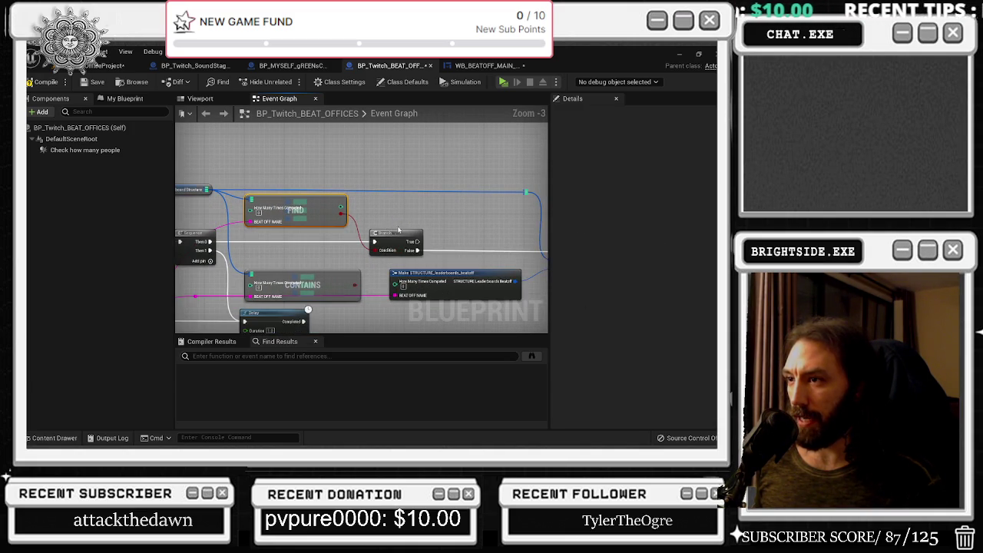
mouse_move(245, 252)
left_mouse_down()
mouse_move(470, 223)
mouse_move(432, 217)
left_mouse_up()
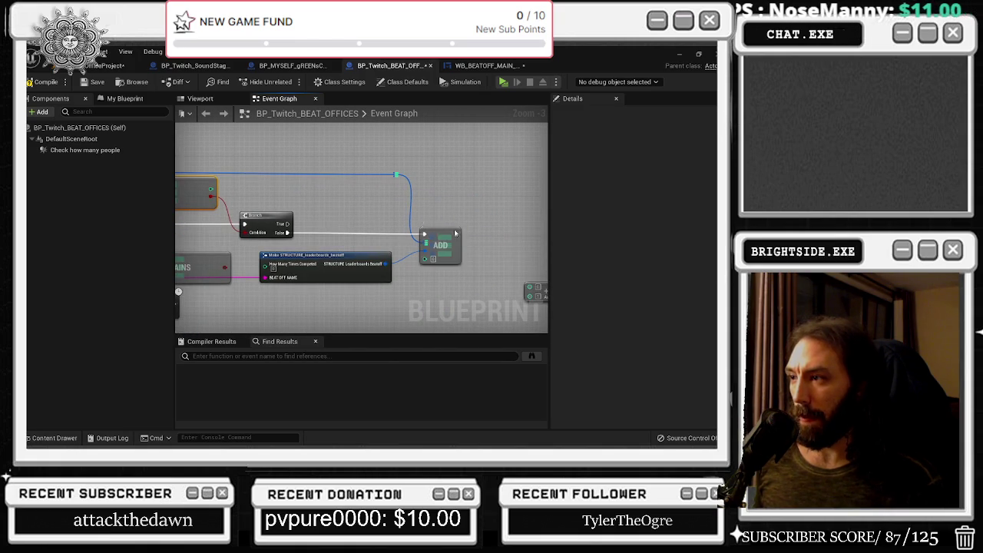
left_click(452, 248)
left_click_drag(357, 214, 367, 228)
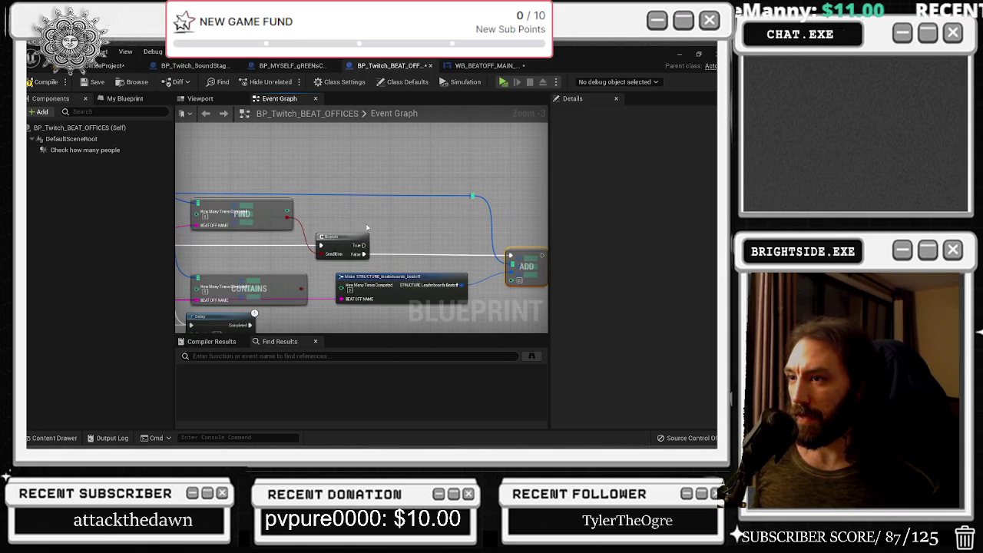
left_click(222, 206)
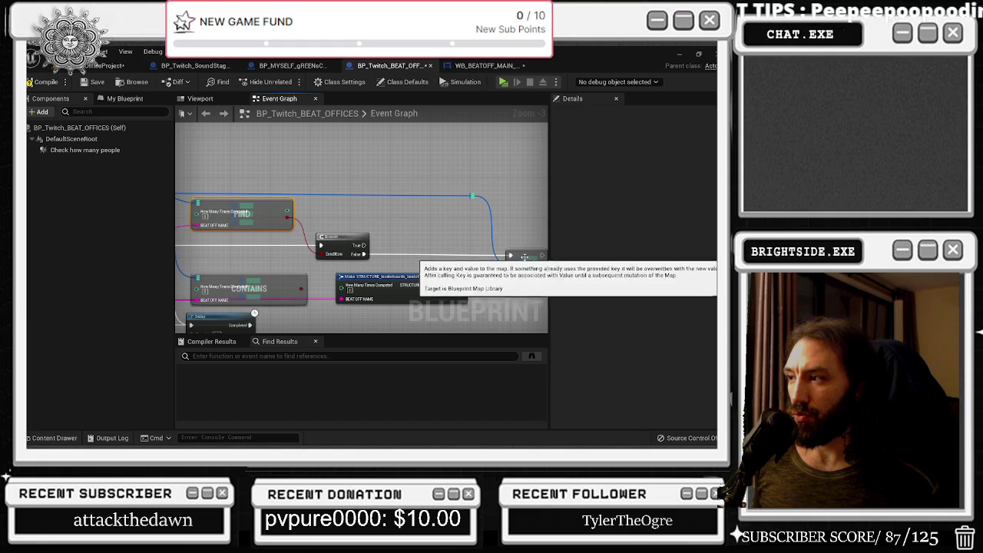
mouse_move(332, 225)
left_mouse_down()
mouse_move(433, 248)
mouse_move(379, 218)
left_mouse_up()
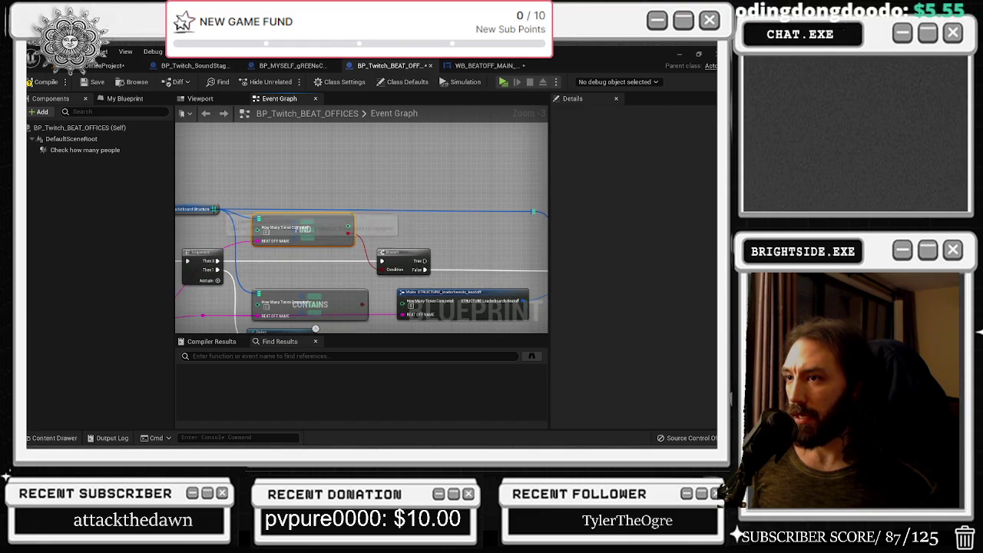
left_click_drag(535, 211, 304, 205)
type("set")
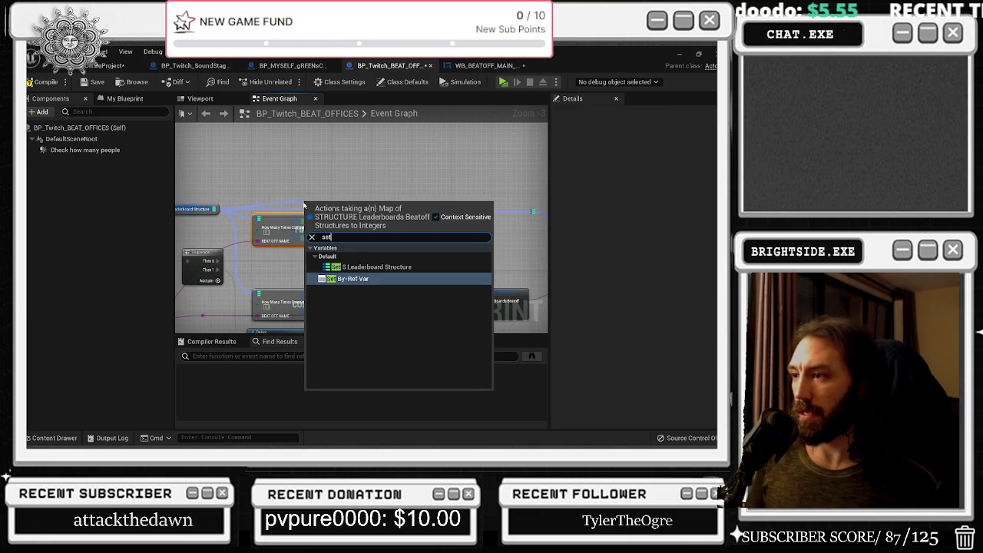
key("Up")
key("Return")
left_click_drag(331, 208, 416, 202)
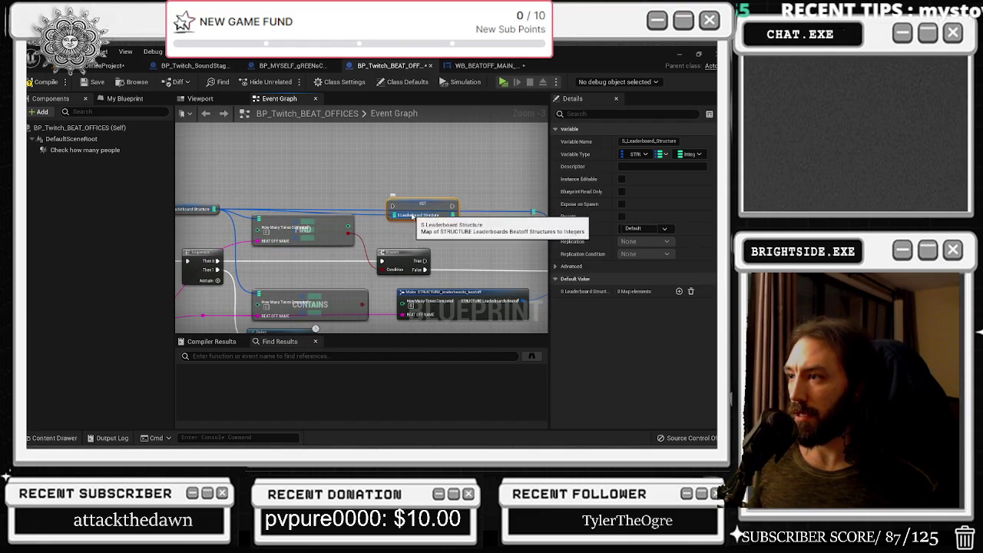
right_click(410, 215)
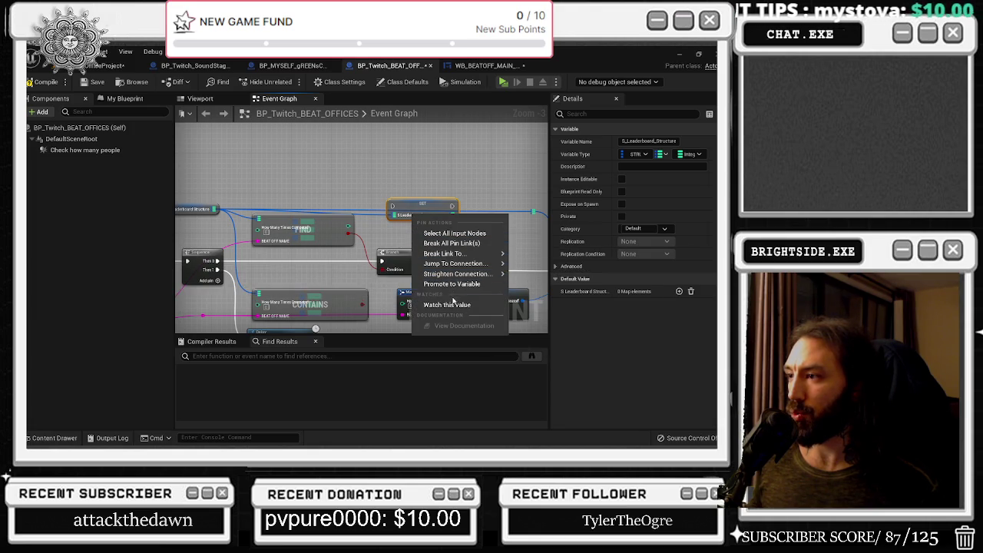
left_click(438, 195)
left_click(434, 206)
left_click_drag(434, 206, 428, 195)
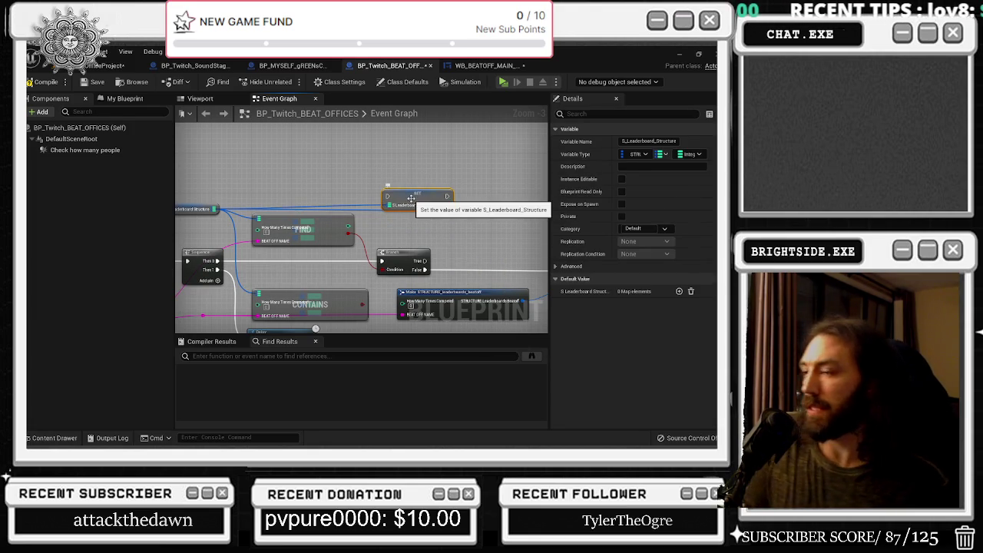
key("Delete")
mouse_move(216, 209)
left_mouse_down()
mouse_move(301, 218)
mouse_move(308, 176)
left_mouse_up()
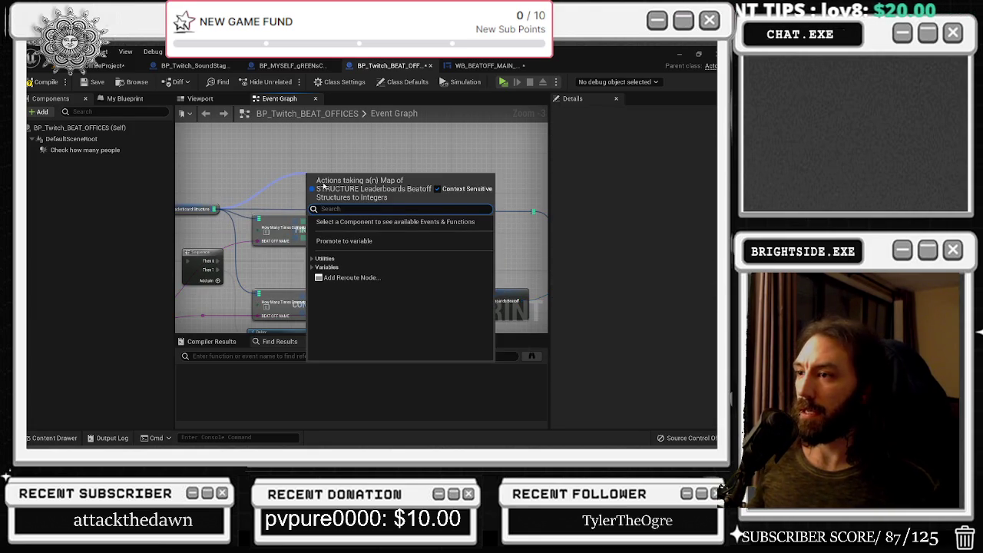
type("set")
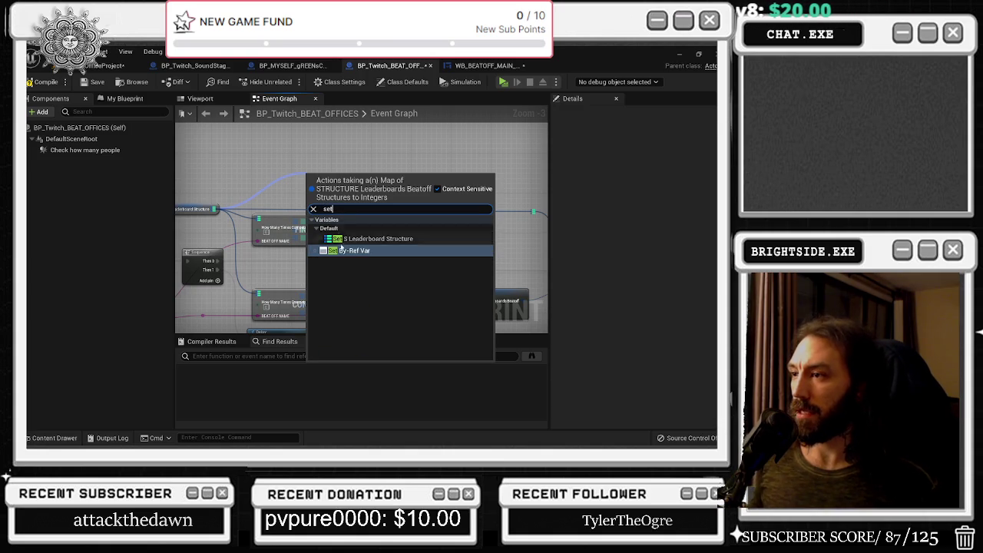
left_click(342, 251)
right_click(335, 190)
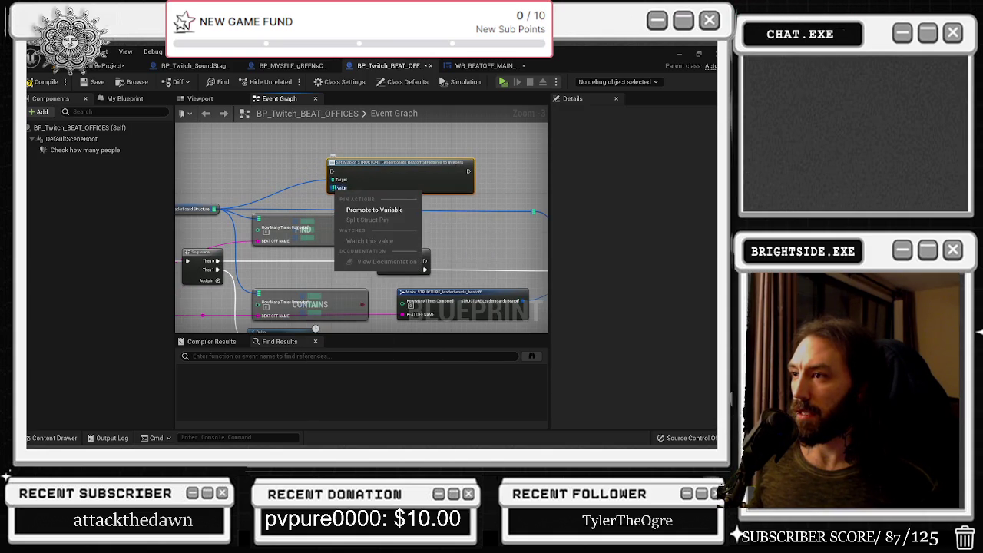
right_click(335, 192)
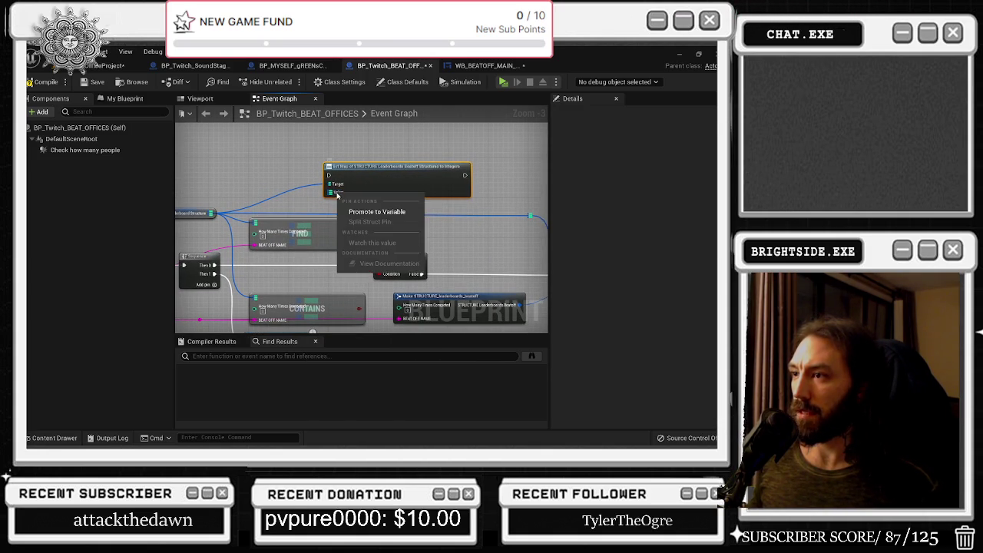
left_click(373, 167)
left_click_drag(373, 167, 433, 167)
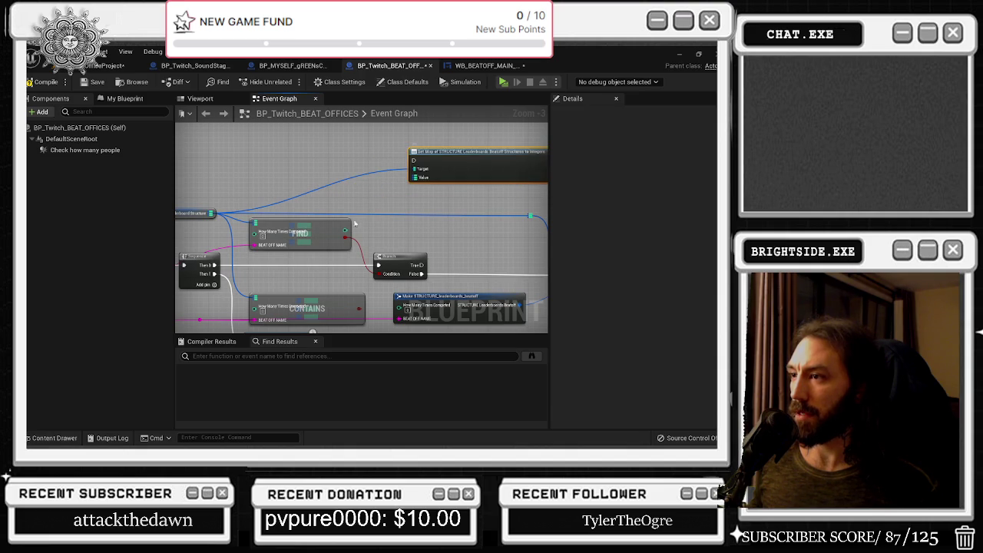
mouse_move(470, 289)
left_mouse_down()
mouse_move(448, 273)
mouse_move(389, 269)
left_mouse_up()
left_click_drag(515, 248, 454, 258)
left_click_drag(261, 201, 335, 257)
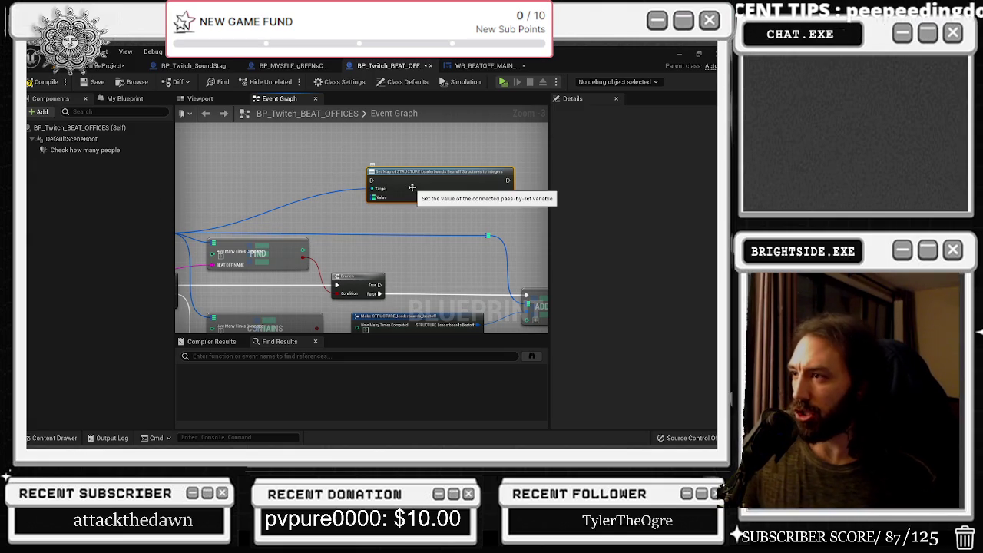
key("Delete")
left_click_drag(407, 187, 376, 177)
mouse_move(529, 274)
left_mouse_down()
mouse_move(406, 232)
mouse_move(546, 243)
left_mouse_up()
left_click_drag(218, 188, 310, 175)
left_click(319, 276)
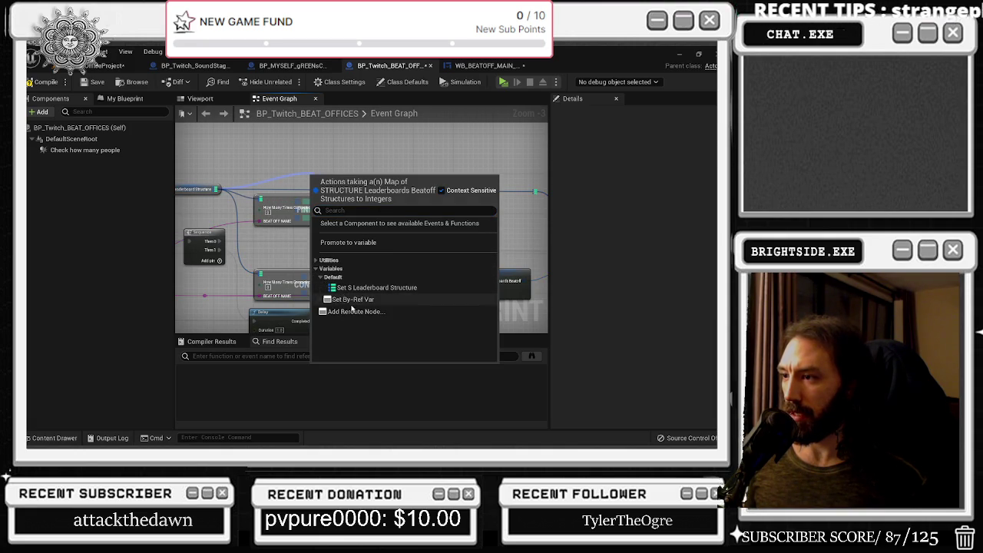
left_click(338, 260)
left_click(338, 268)
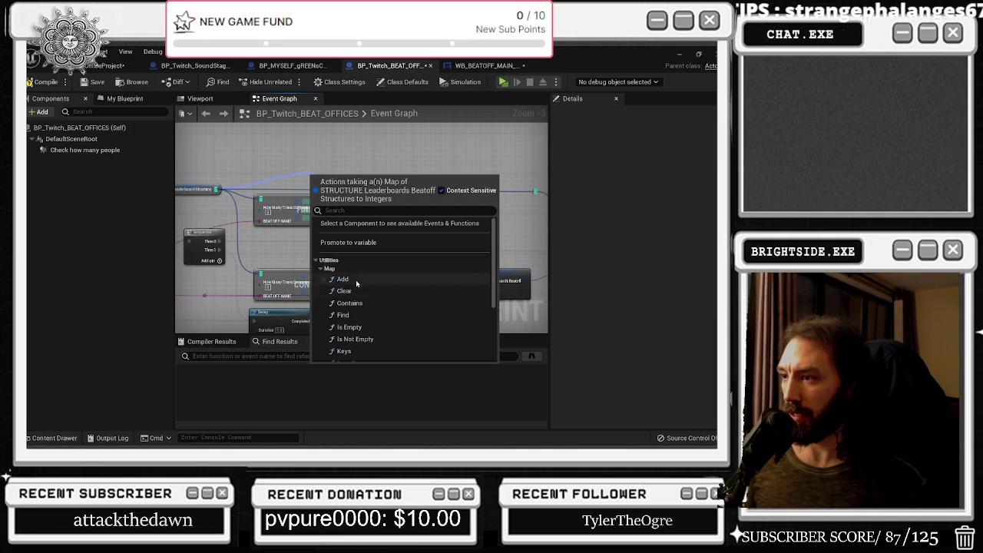
scroll(391, 319, "down", 2)
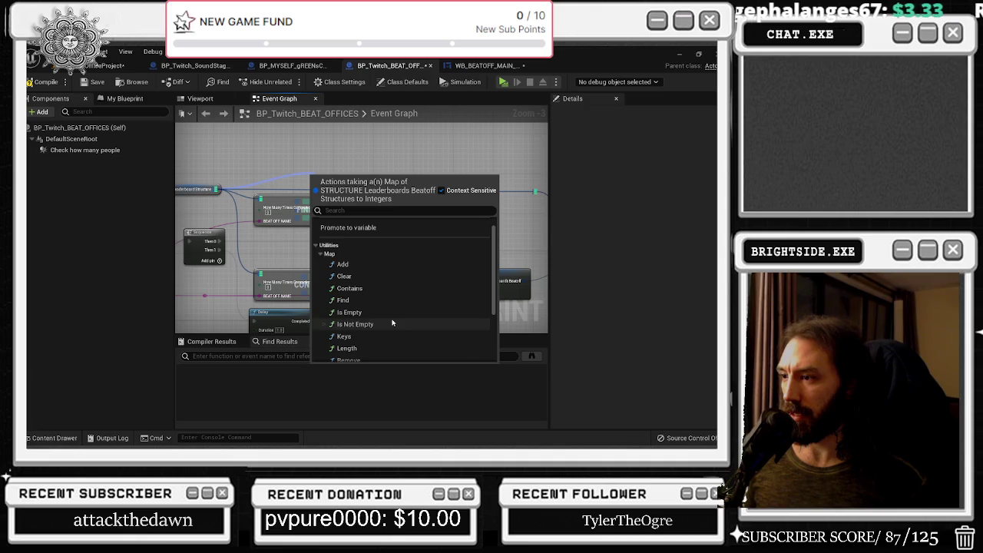
scroll(419, 316, "down", 1)
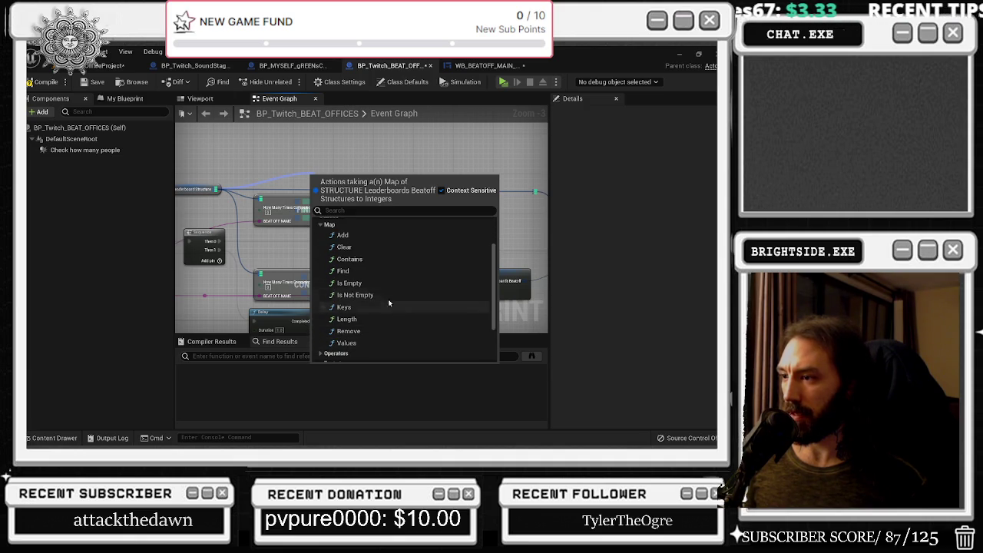
scroll(379, 330, "down", 1)
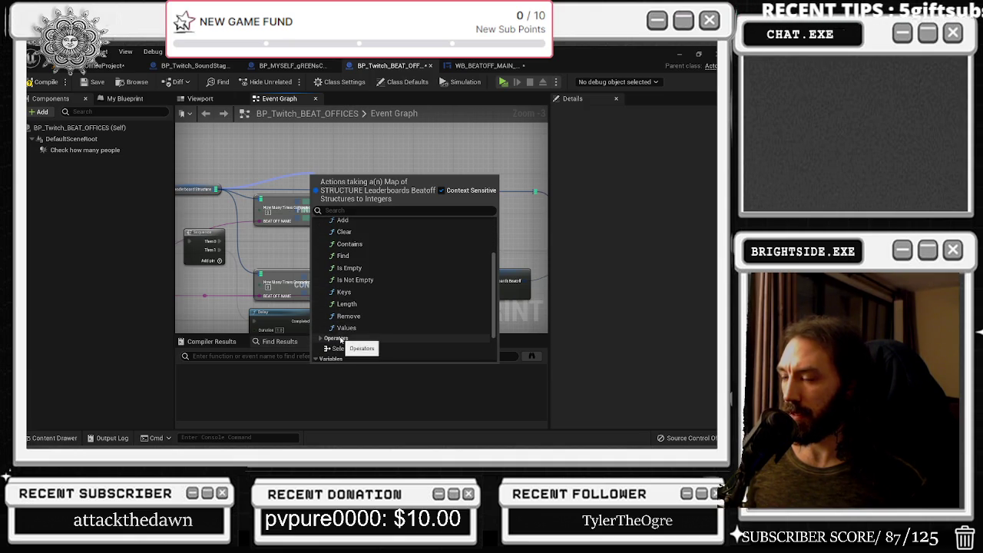
scroll(342, 327, "down", 2)
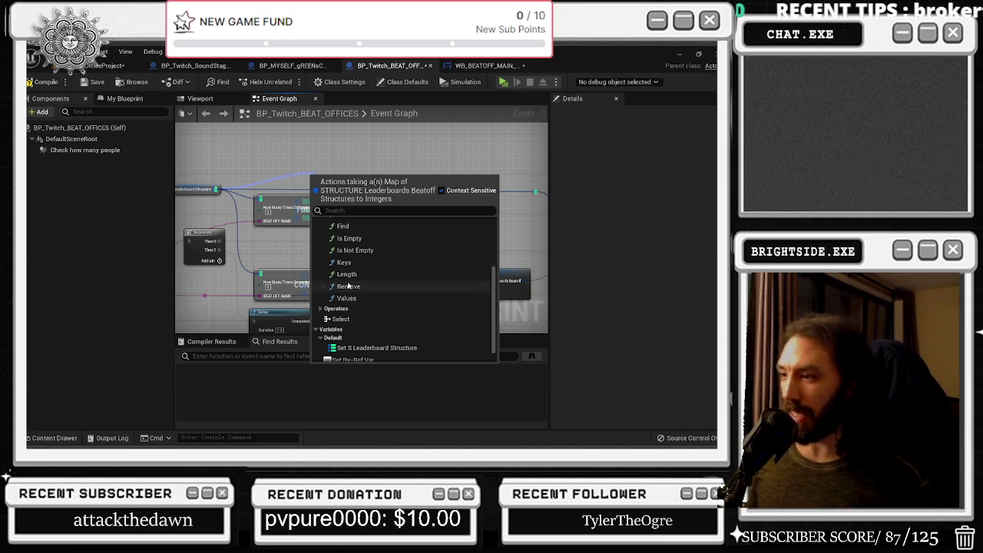
scroll(384, 286, "down", 2)
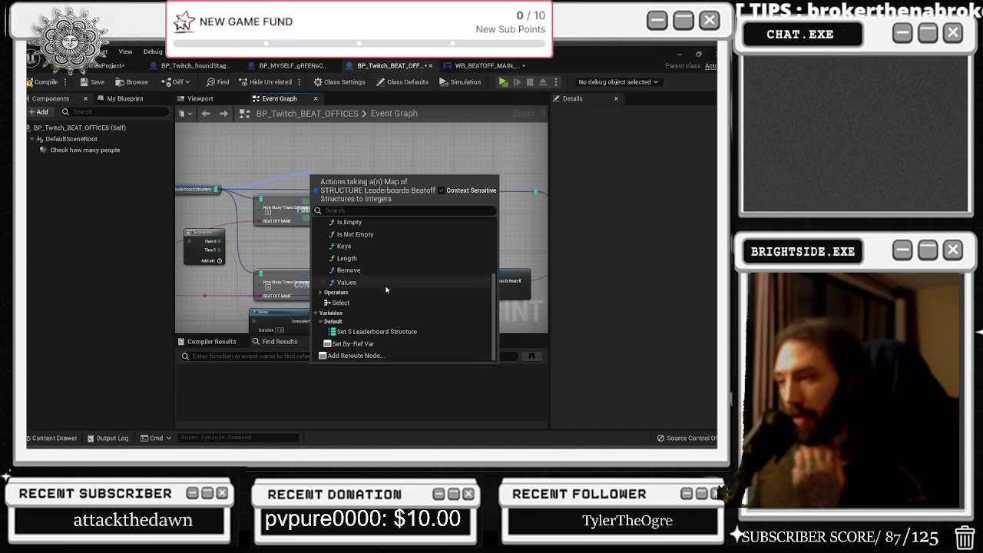
key("Escape")
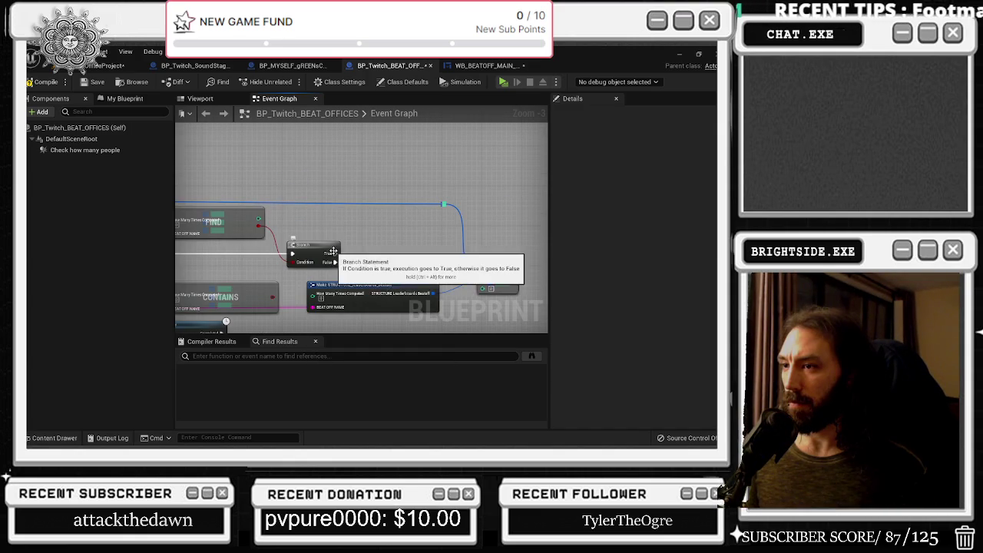
left_click_drag(254, 195, 297, 193)
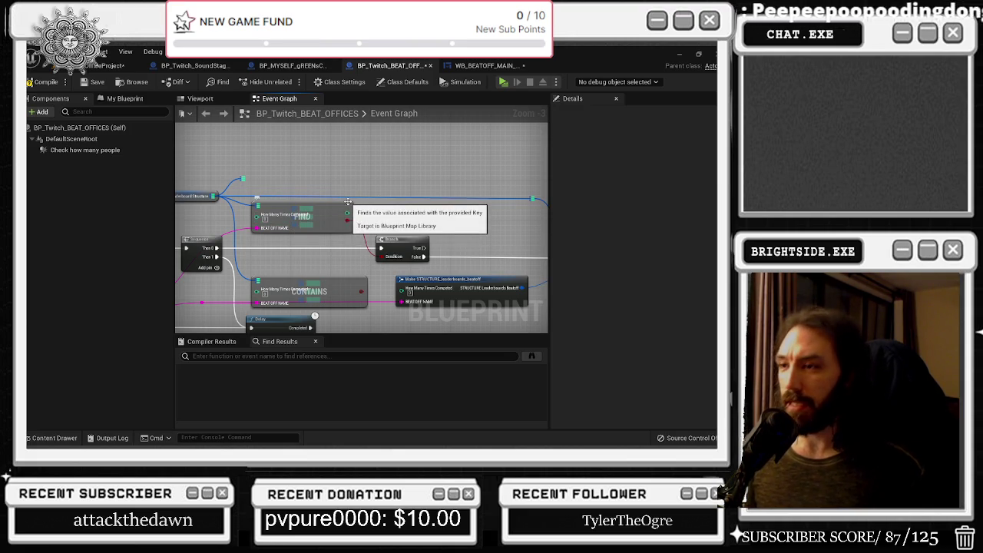
left_click_drag(315, 215, 303, 213)
mouse_move(398, 246)
left_mouse_down()
mouse_move(407, 246)
mouse_move(327, 198)
mouse_move(326, 217)
mouse_move(401, 219)
left_mouse_up()
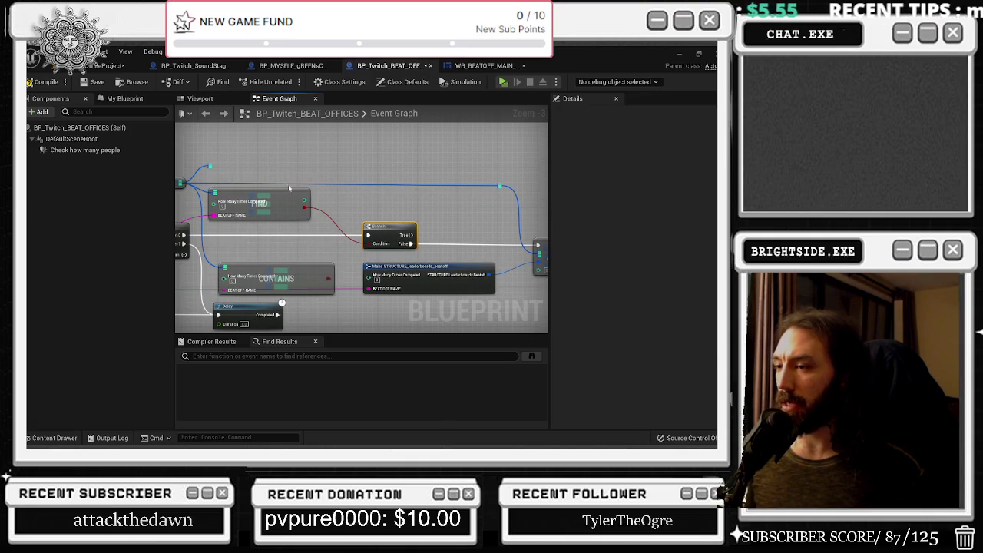
left_click_drag(235, 142, 285, 155)
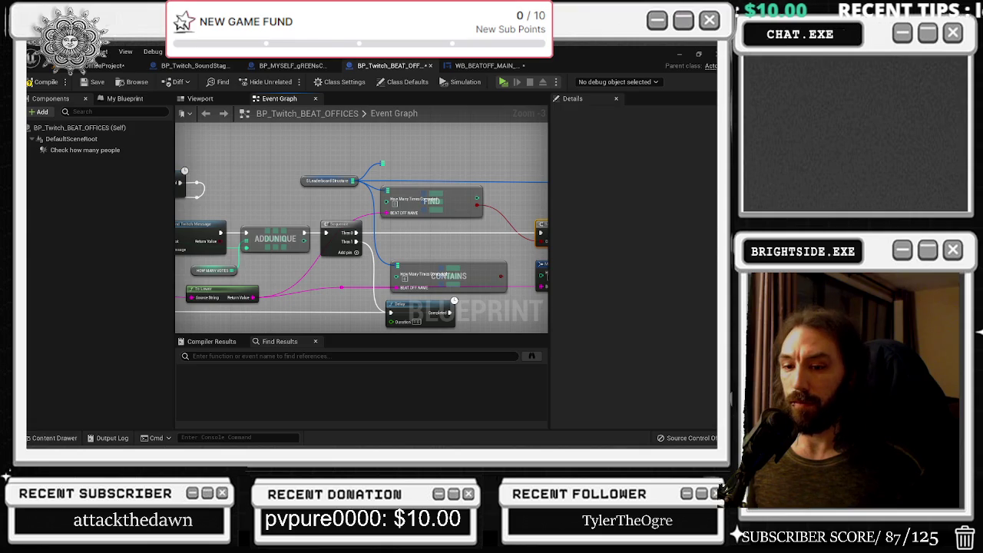
left_click_drag(255, 213, 393, 202)
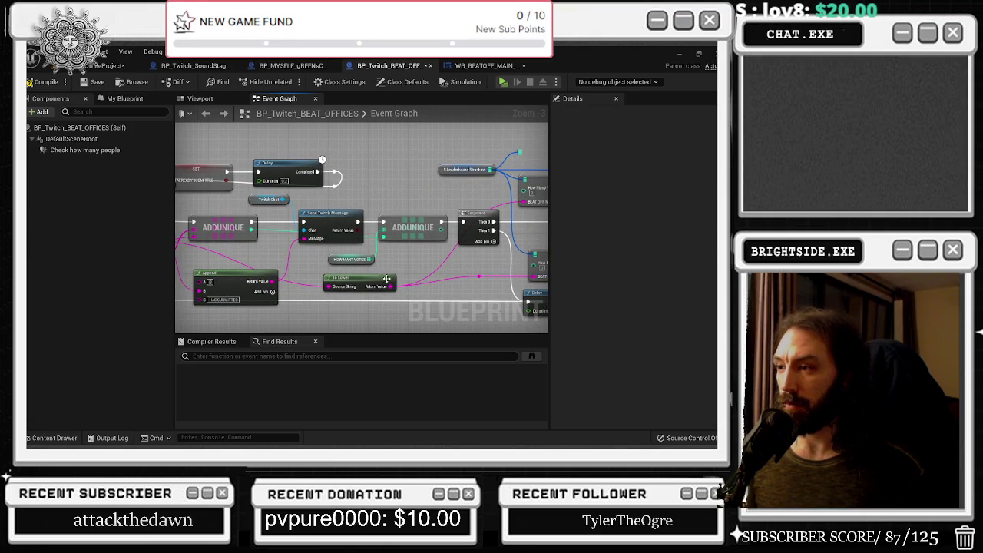
left_click_drag(361, 282, 351, 282)
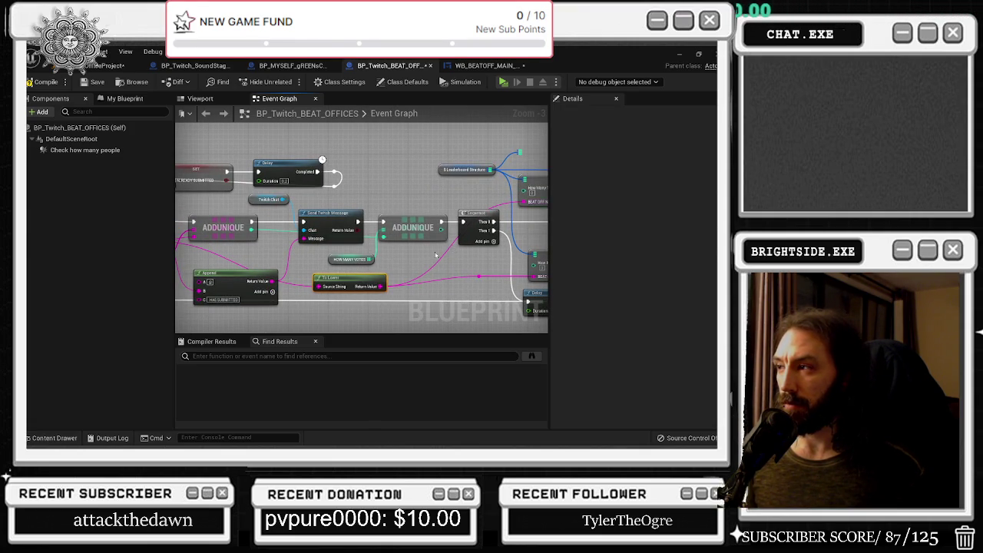
left_click_drag(455, 246, 269, 261)
left_click_drag(407, 188, 332, 182)
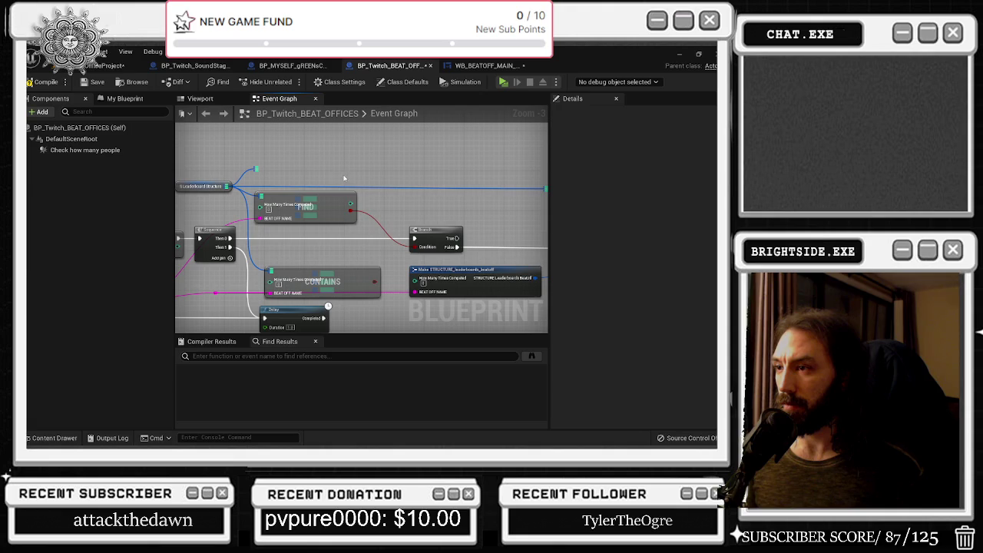
mouse_move(473, 206)
left_mouse_down()
mouse_move(322, 212)
mouse_move(311, 226)
left_mouse_up()
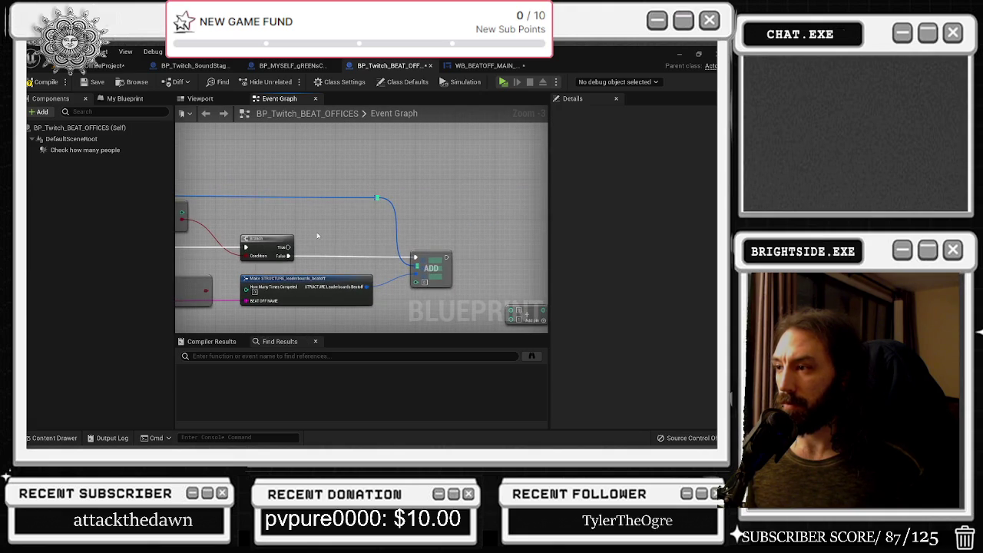
mouse_move(285, 256)
left_mouse_down()
mouse_move(300, 257)
mouse_move(376, 135)
left_mouse_up()
type("print")
key("Return")
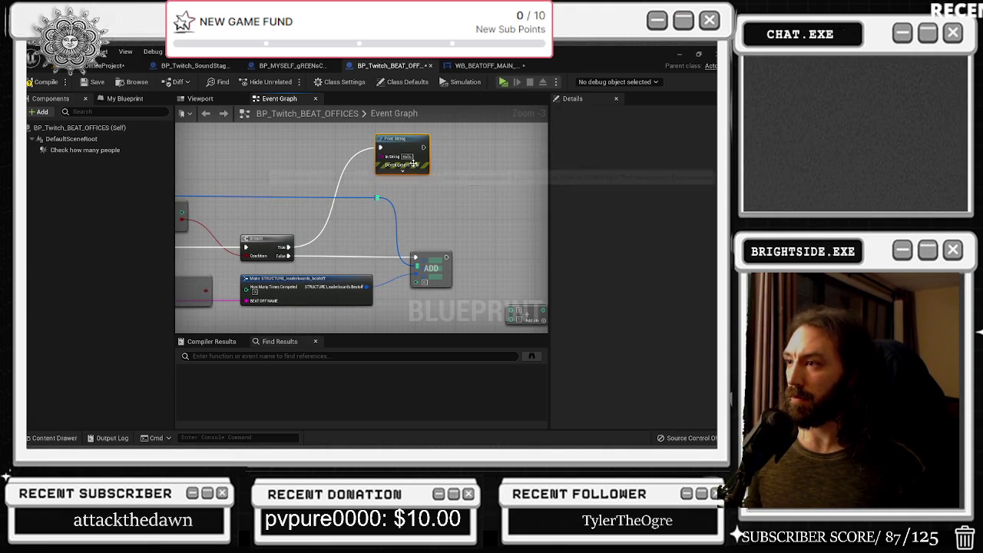
type("is Beatoff")
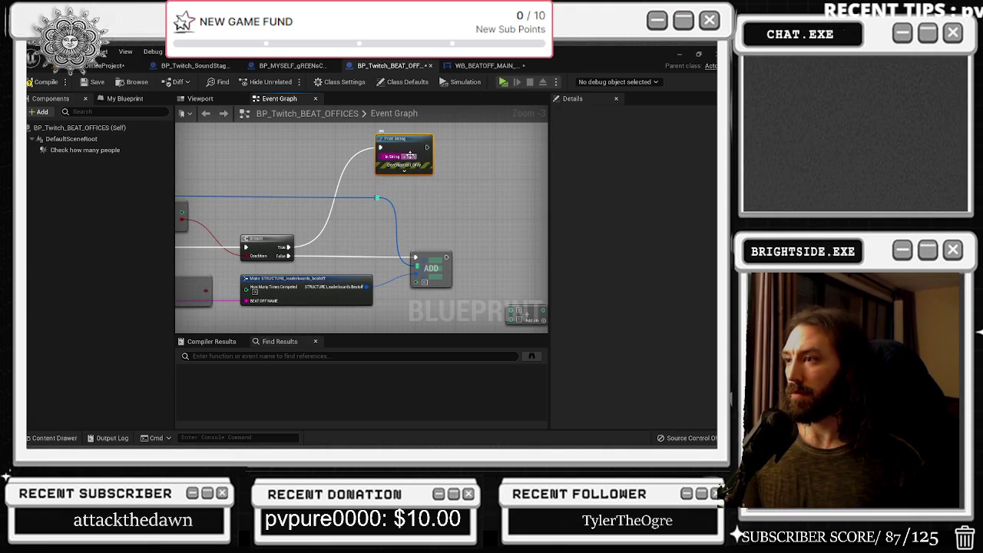
left_click(407, 170)
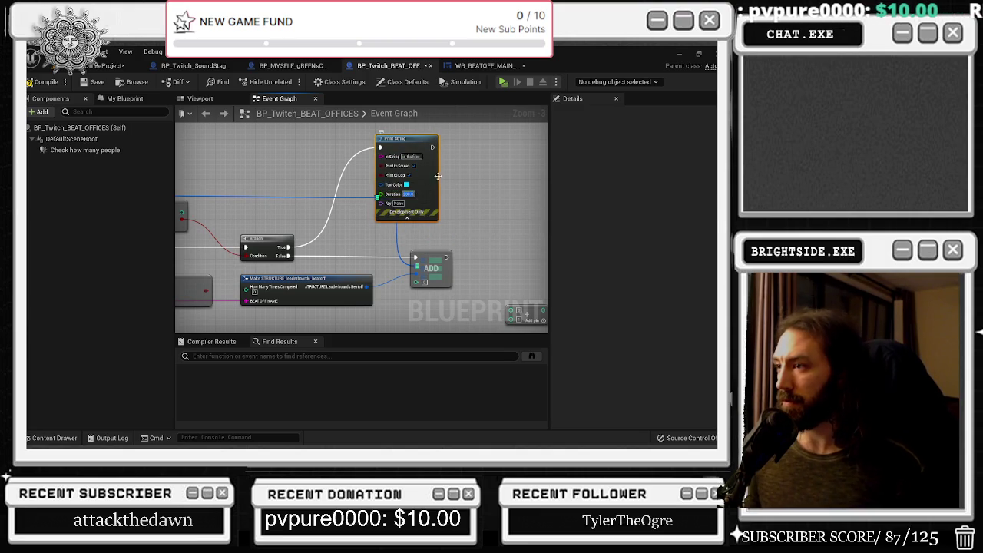
left_click_drag(455, 257, 431, 247)
type("print")
key("Return")
left_click(481, 252)
key("BackSpace")
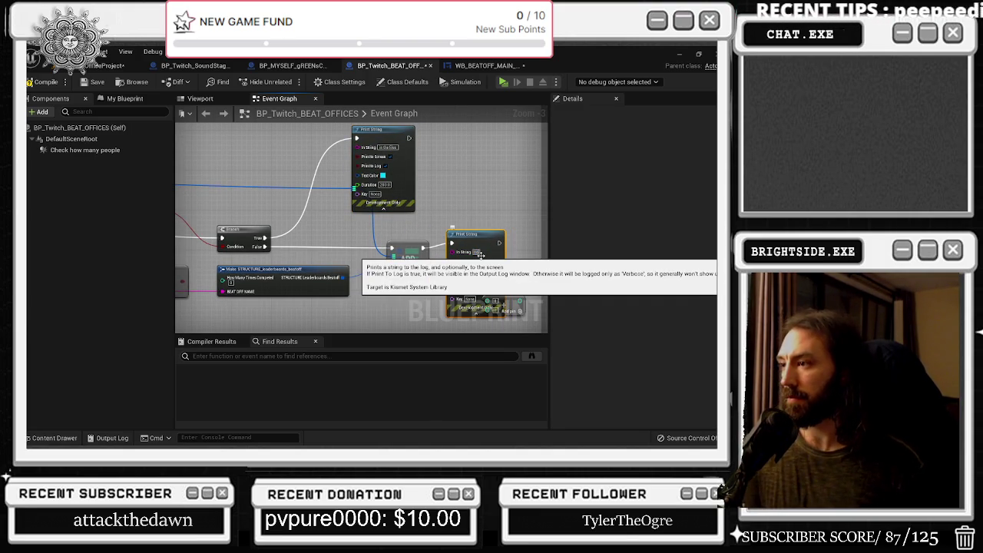
type("in the leaderboard")
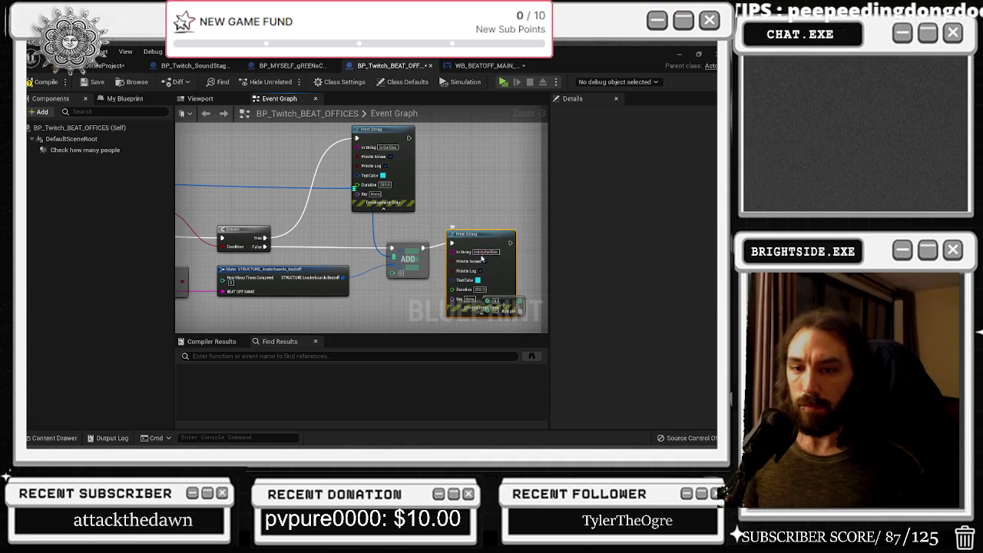
left_click_drag(461, 246, 385, 186)
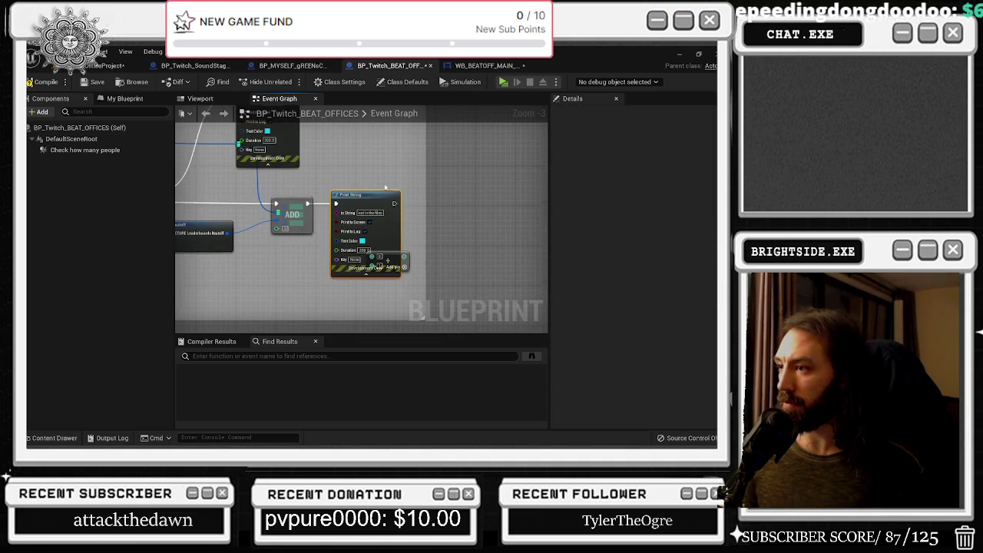
left_click(410, 261)
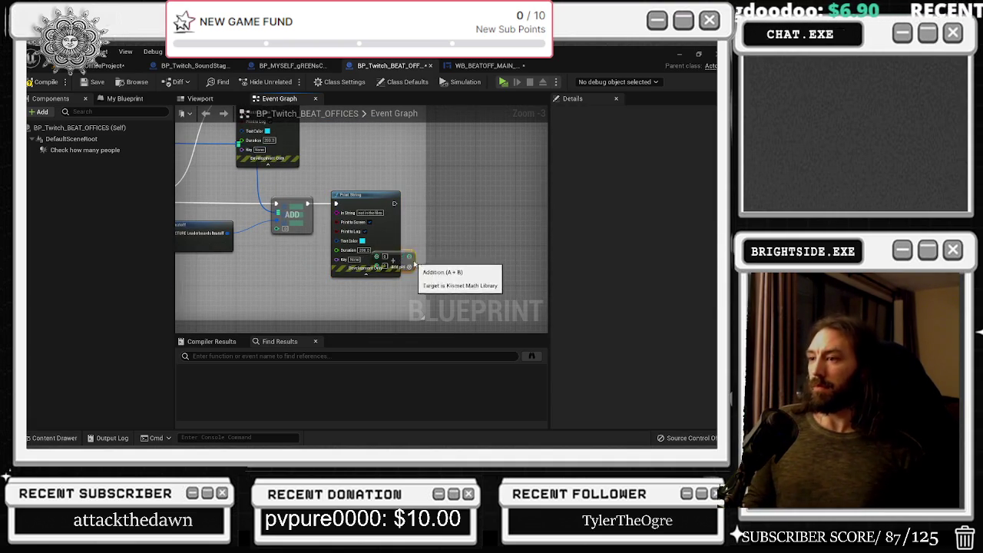
left_click_drag(411, 264, 457, 222)
left_click_drag(284, 223, 419, 224)
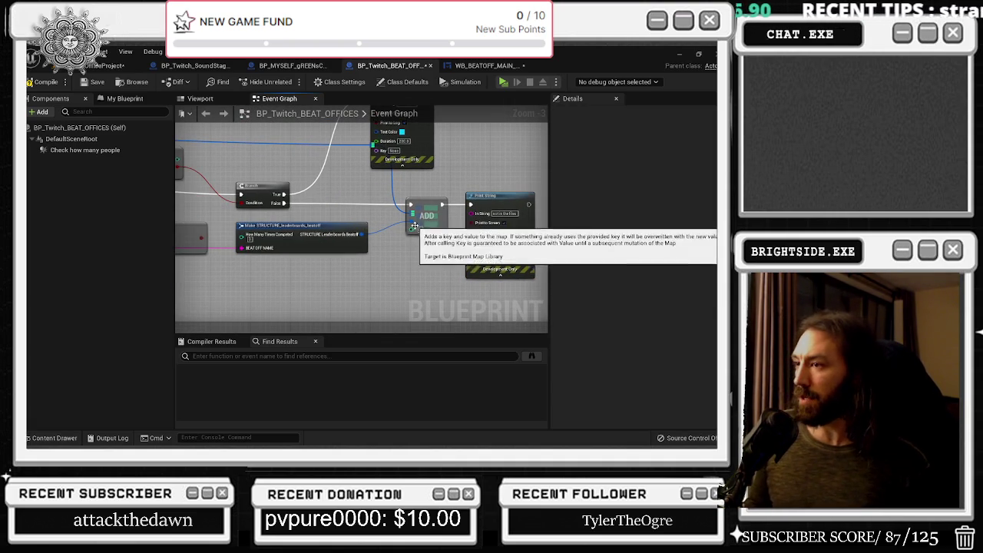
left_click_drag(394, 267, 391, 283)
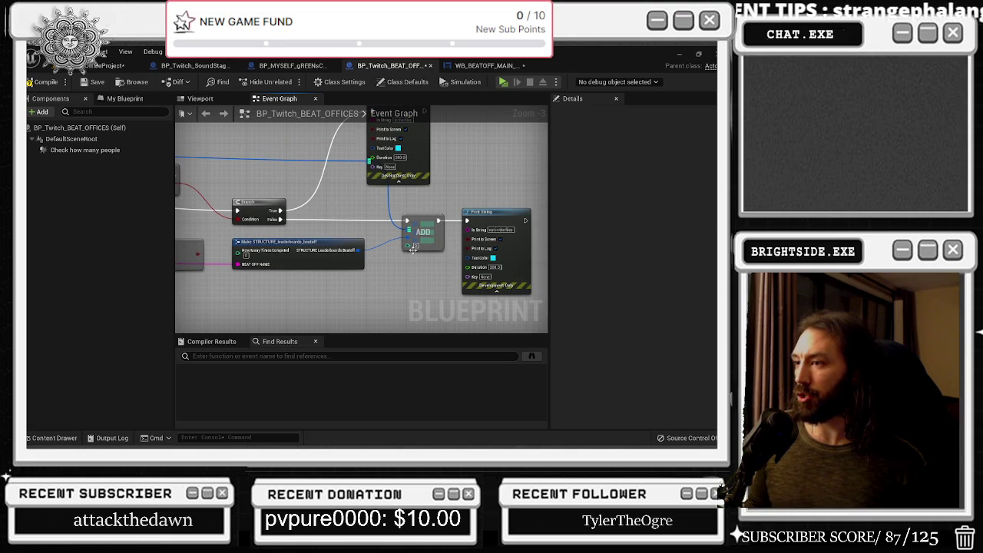
right_click(403, 240)
left_click(367, 289)
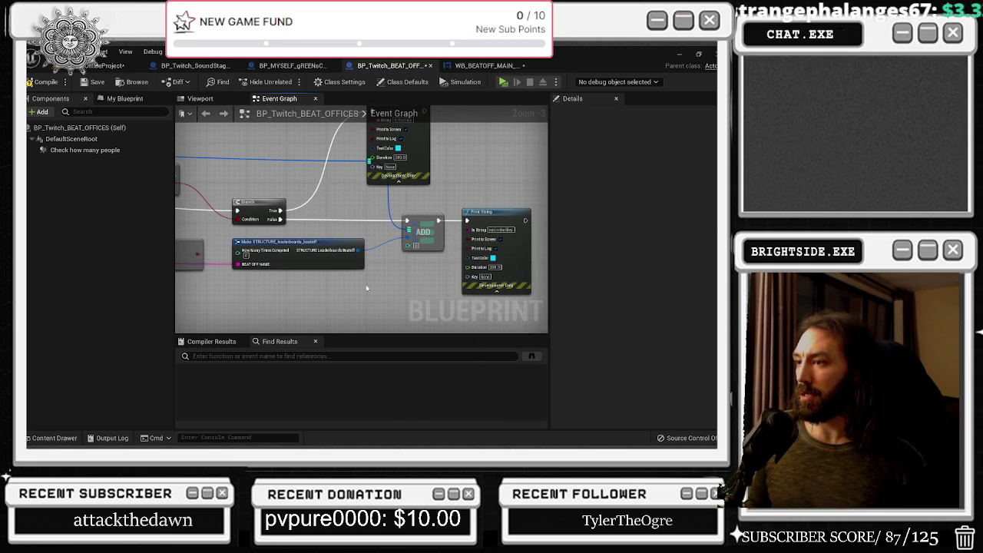
left_click_drag(414, 289, 343, 333)
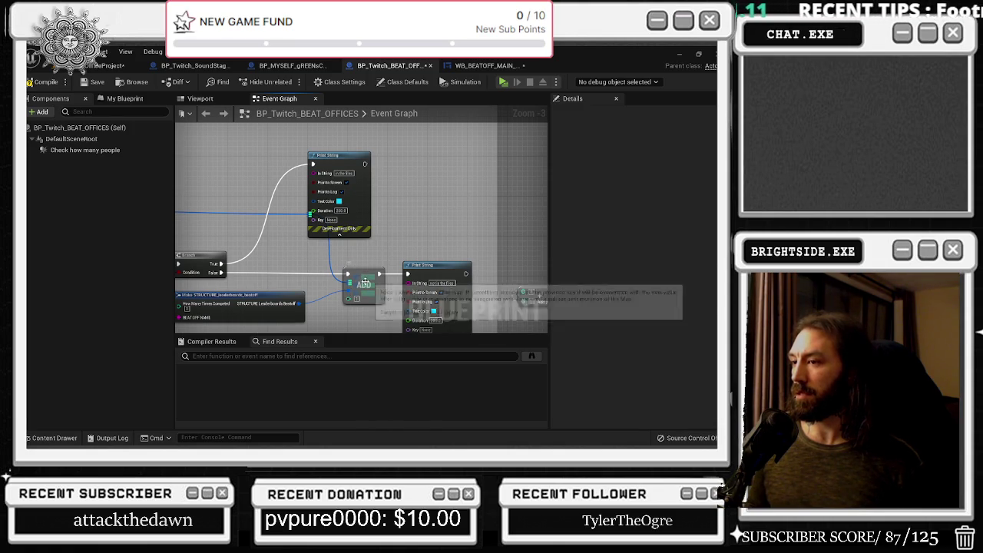
mouse_move(358, 321)
left_mouse_down()
mouse_move(358, 306)
mouse_move(435, 281)
left_mouse_up()
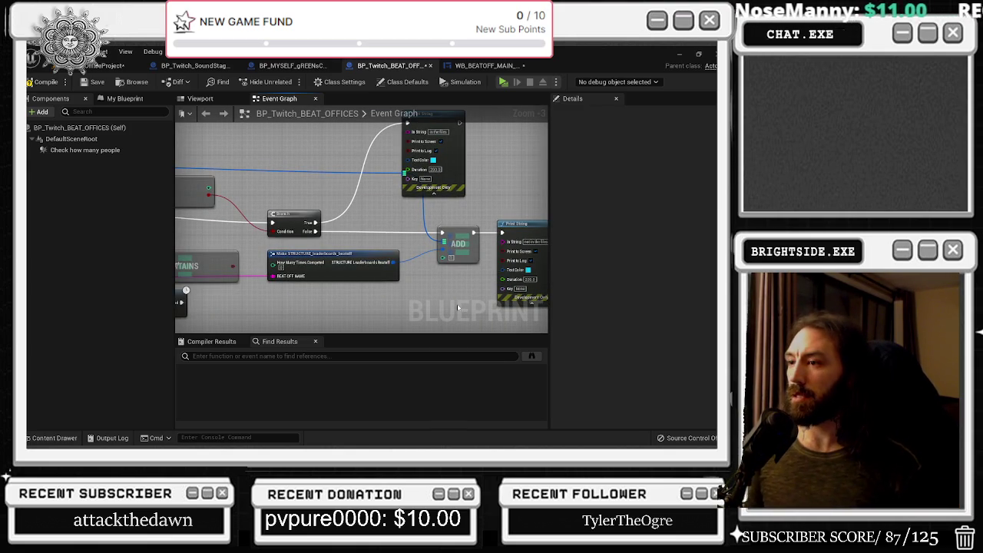
mouse_move(235, 177)
left_mouse_down()
mouse_move(332, 198)
mouse_move(356, 193)
left_mouse_up()
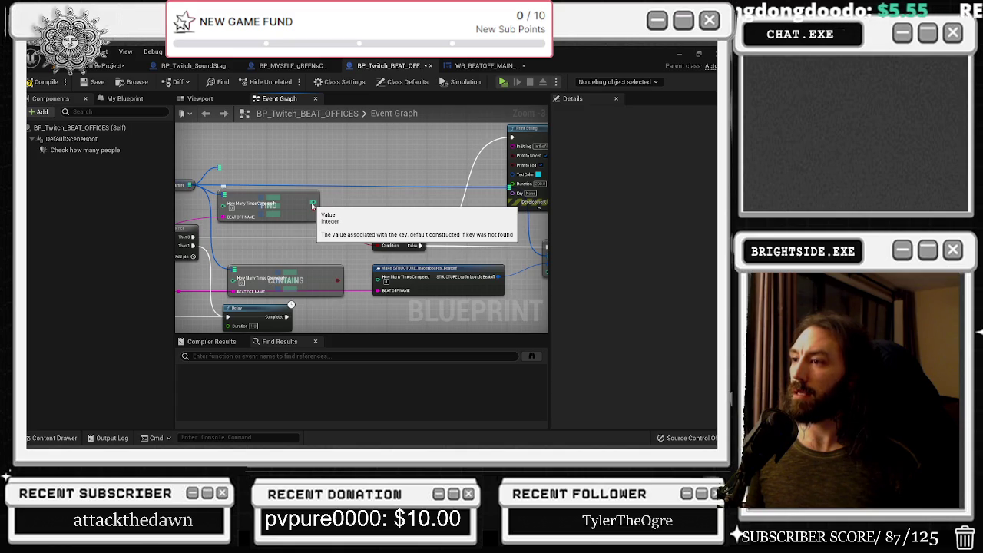
Place a Length node ('leng') on the Leaderboard Structure map and wire its output into ADD
left_click_drag(246, 195, 351, 147)
type("leng")
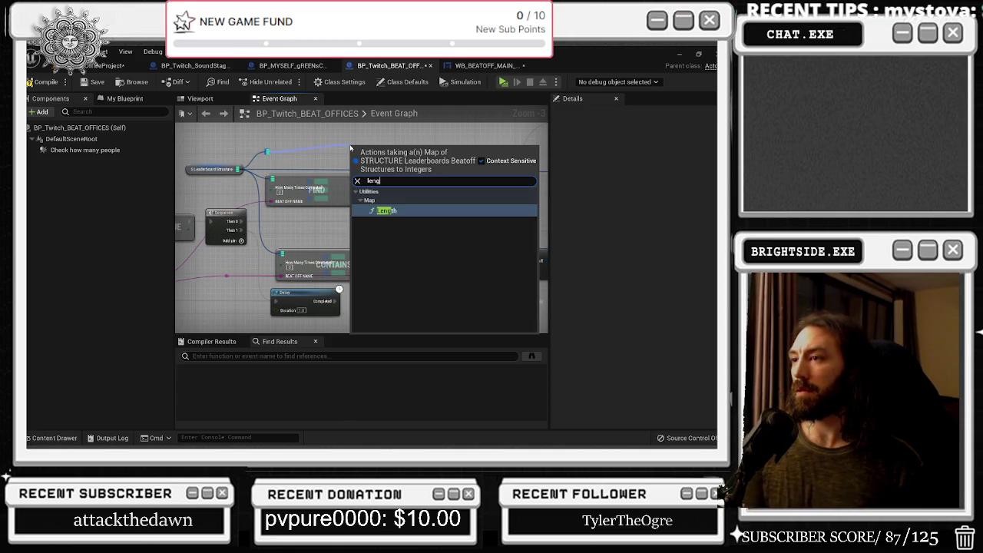
key("Return")
mouse_move(419, 156)
left_mouse_down()
mouse_move(337, 181)
mouse_move(537, 263)
mouse_move(509, 267)
left_mouse_up()
mouse_move(350, 185)
left_mouse_down()
mouse_move(338, 221)
mouse_move(430, 219)
mouse_move(478, 185)
left_mouse_up()
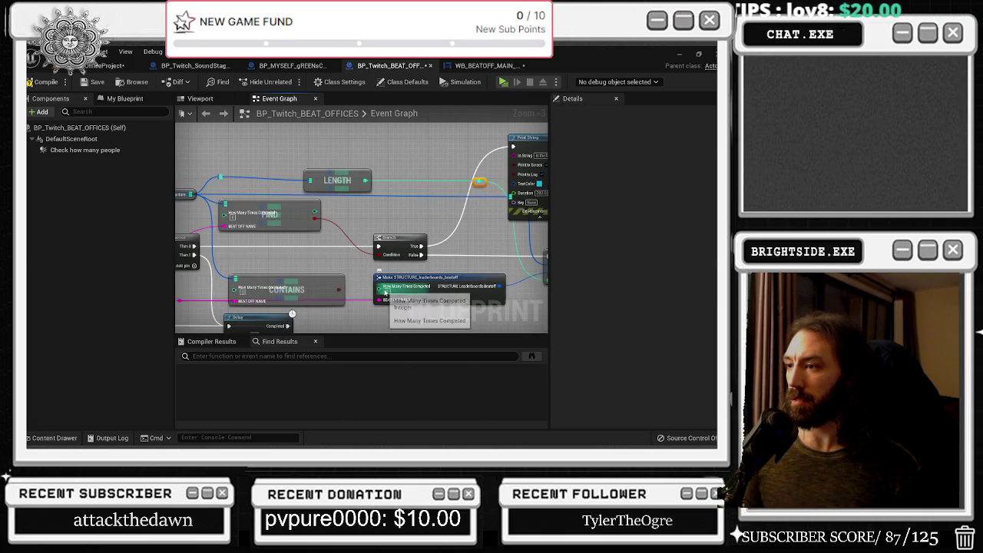
left_click_drag(416, 232, 224, 221)
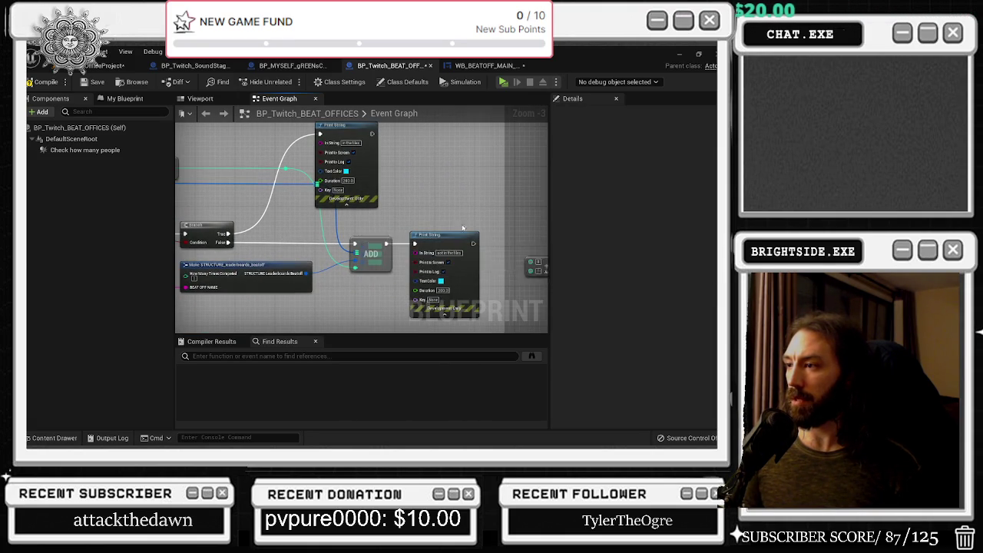
left_click_drag(462, 231, 365, 252)
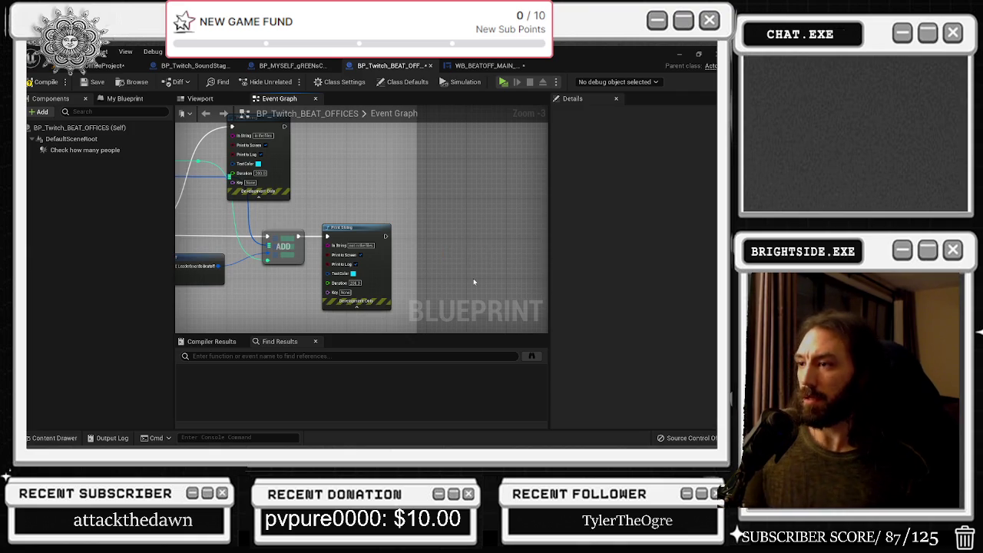
scroll(473, 278, "down", 5)
scroll(322, 267, "up", 4)
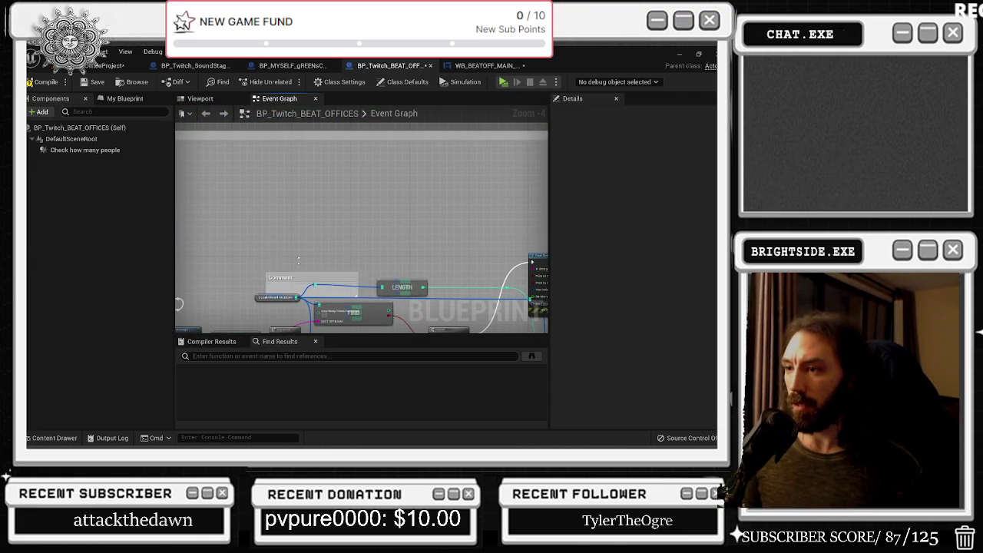
Stretch the old Comment box, add a new comment with C, and straighten the reroute wire
left_click_drag(298, 271, 299, 258)
left_click(315, 260)
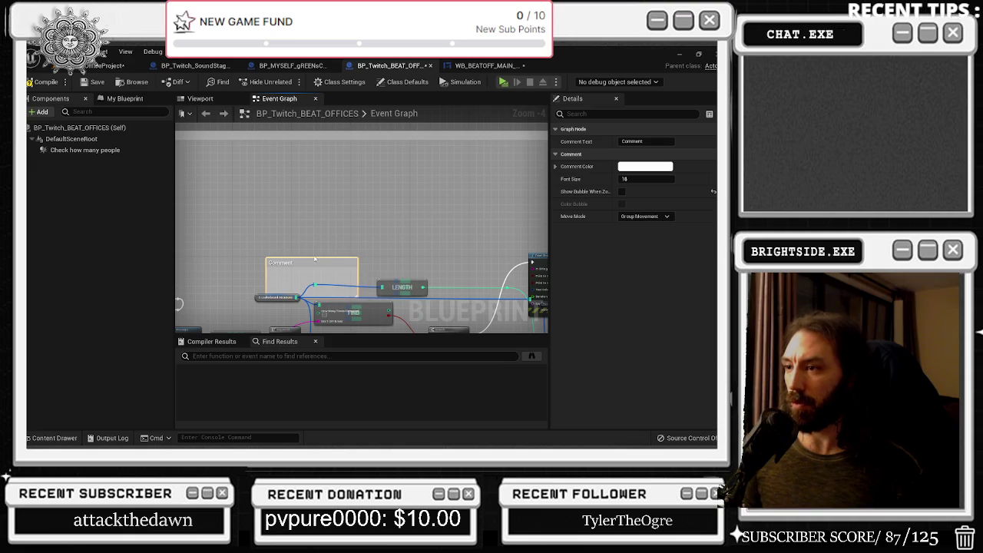
left_click(304, 260)
left_click(311, 265)
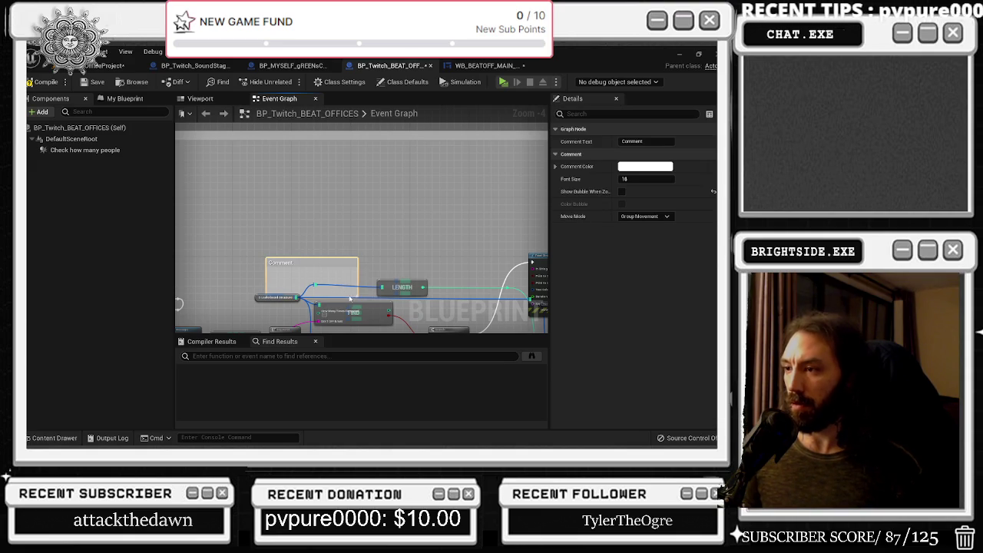
left_click(351, 297)
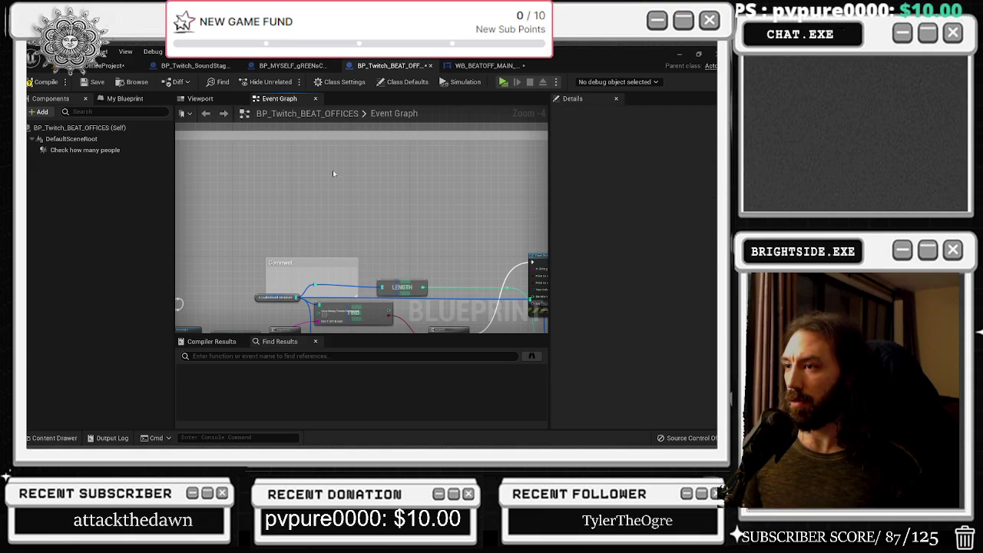
key("c")
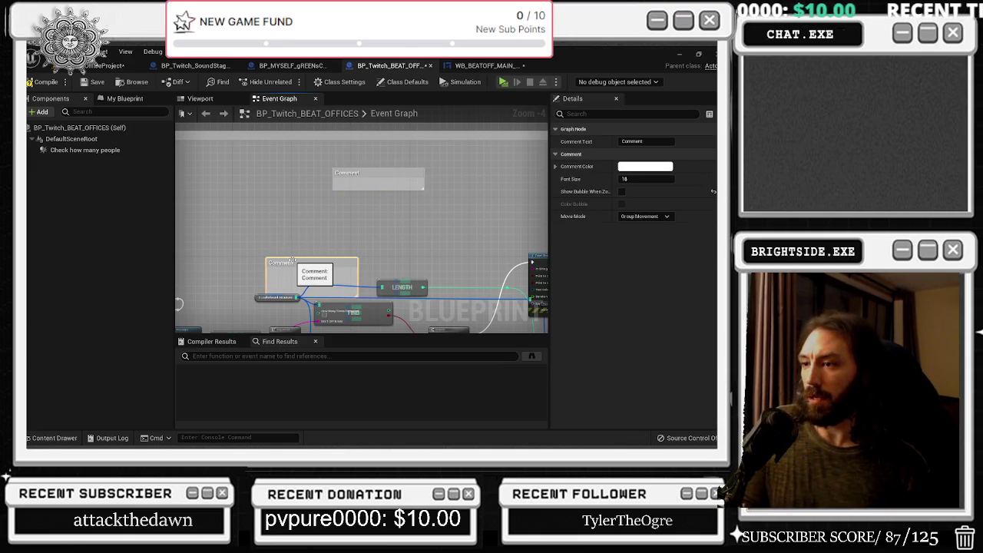
mouse_move(270, 259)
left_mouse_down()
mouse_move(337, 223)
mouse_move(345, 236)
mouse_move(353, 228)
left_mouse_up()
left_click(336, 259)
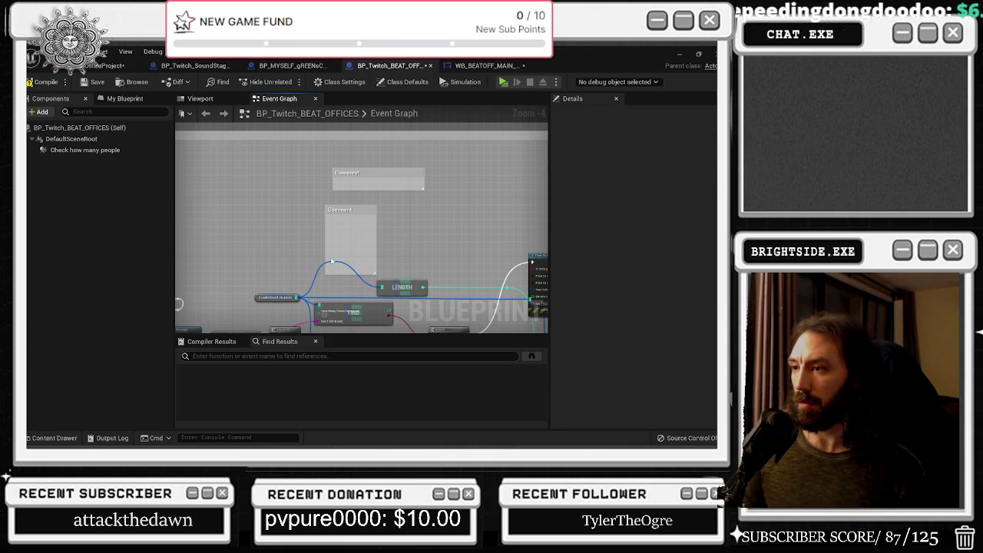
left_click_drag(331, 260, 330, 287)
Delete the lower comment, title the remaining one 'check leader boards', and enlarge it
left_click(346, 219)
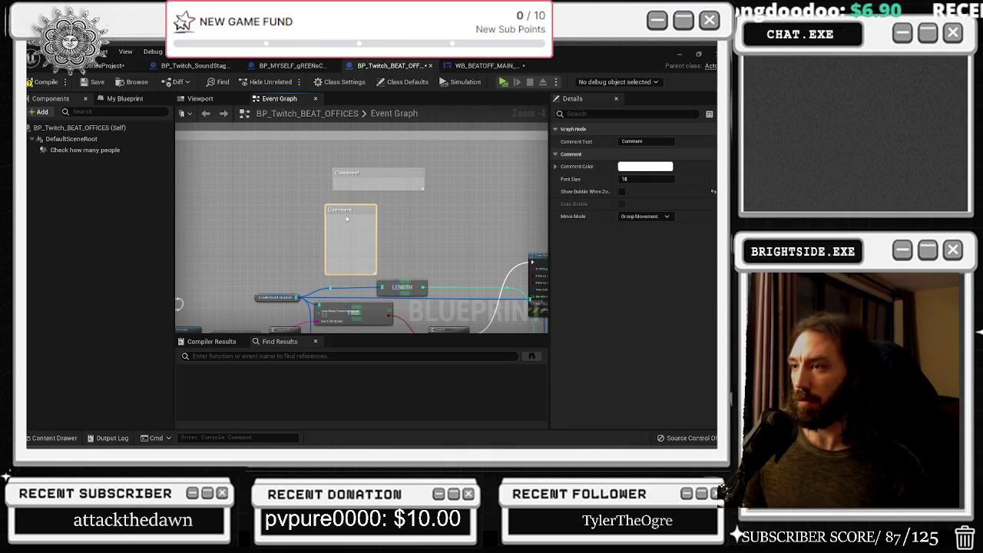
key("Delete")
left_click(346, 170)
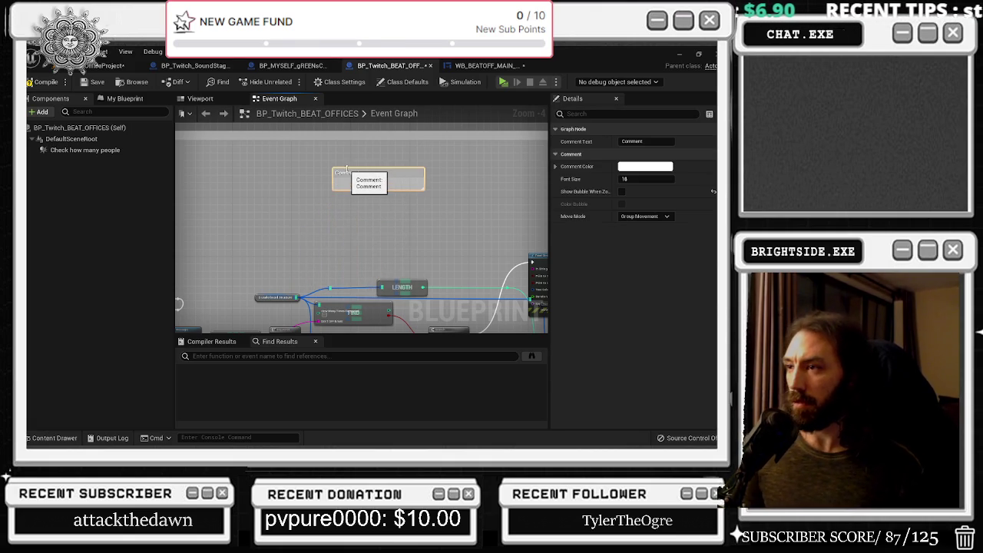
double_click(347, 170)
type("h")
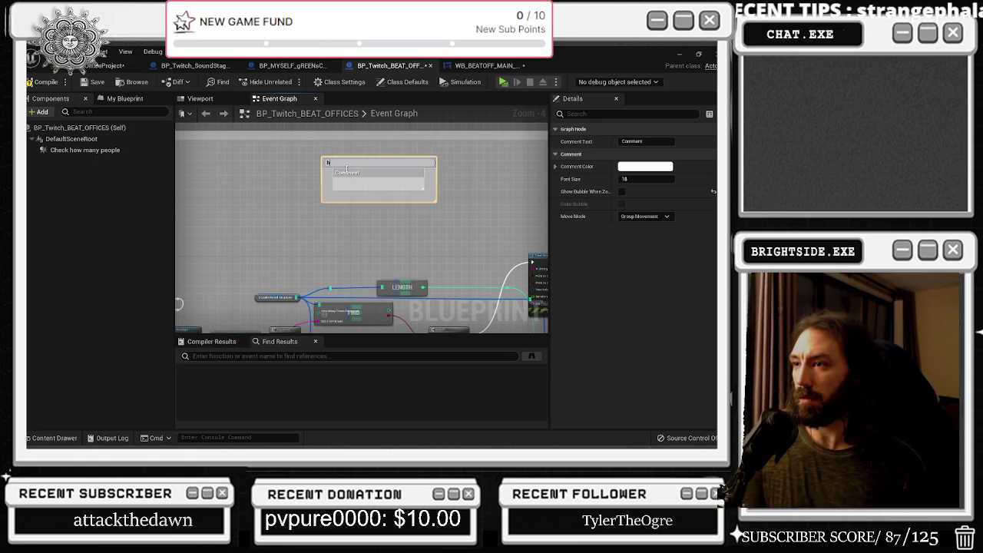
type("erds")
key("Return")
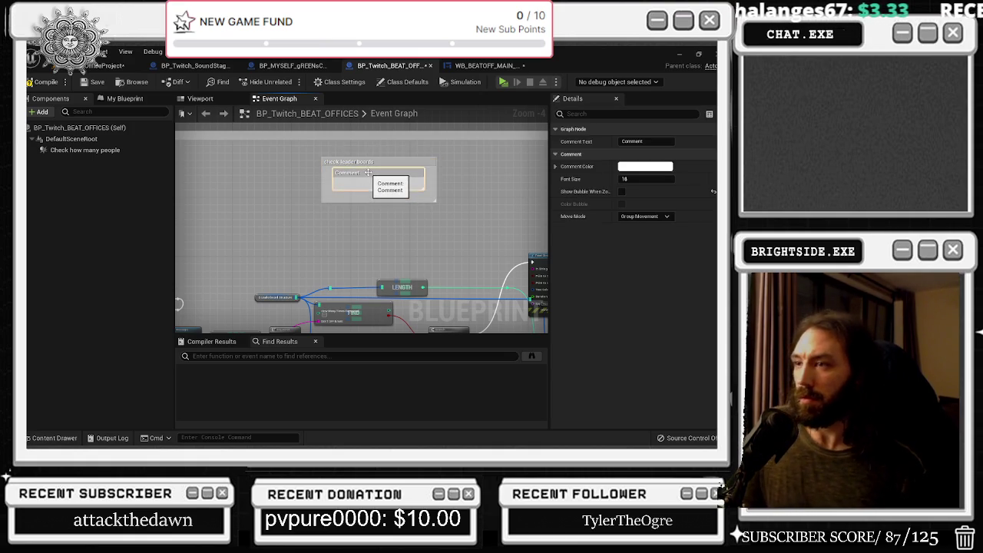
left_click(368, 174, "ctrl")
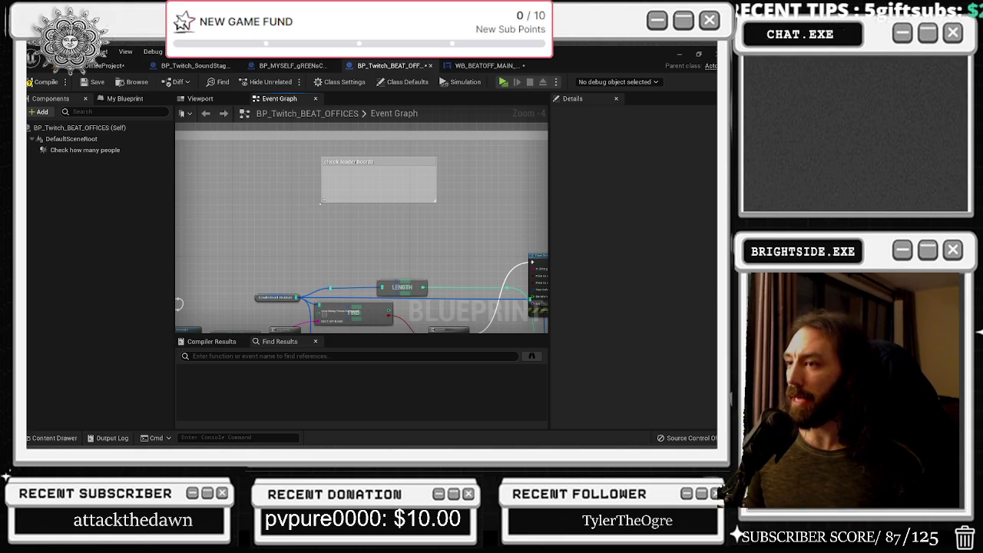
left_click_drag(321, 202, 255, 246)
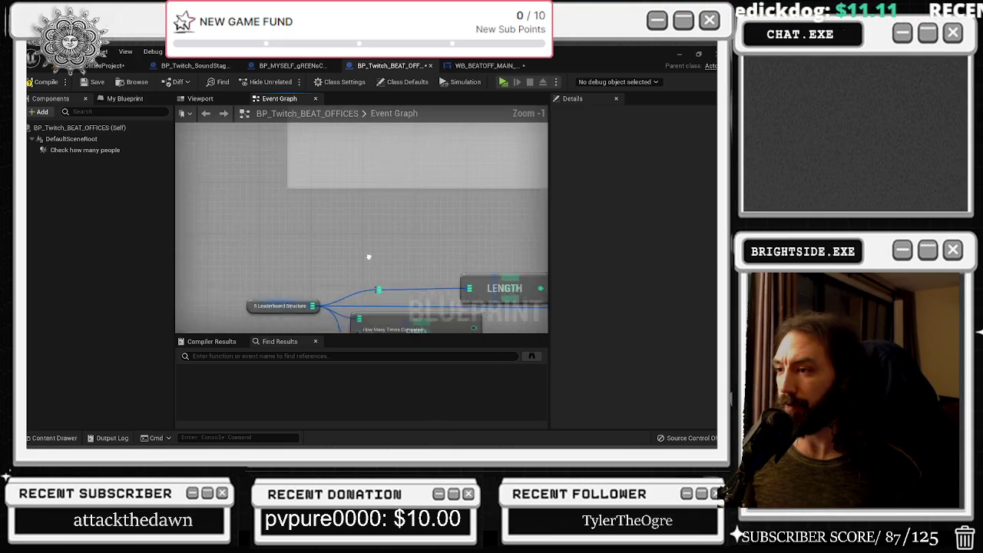
left_click(293, 247)
mouse_move(294, 247)
left_mouse_down()
mouse_move(254, 192)
mouse_move(202, 247)
mouse_move(241, 247)
left_mouse_up()
Add an F key press event inside the check leader boards comment
scroll(323, 211, "up", 1)
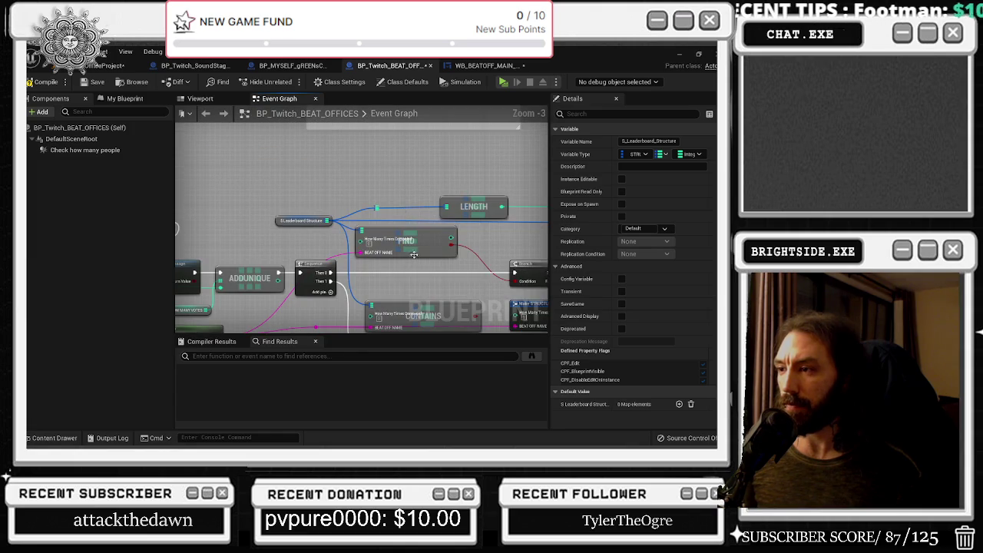
left_click_drag(428, 158, 430, 294)
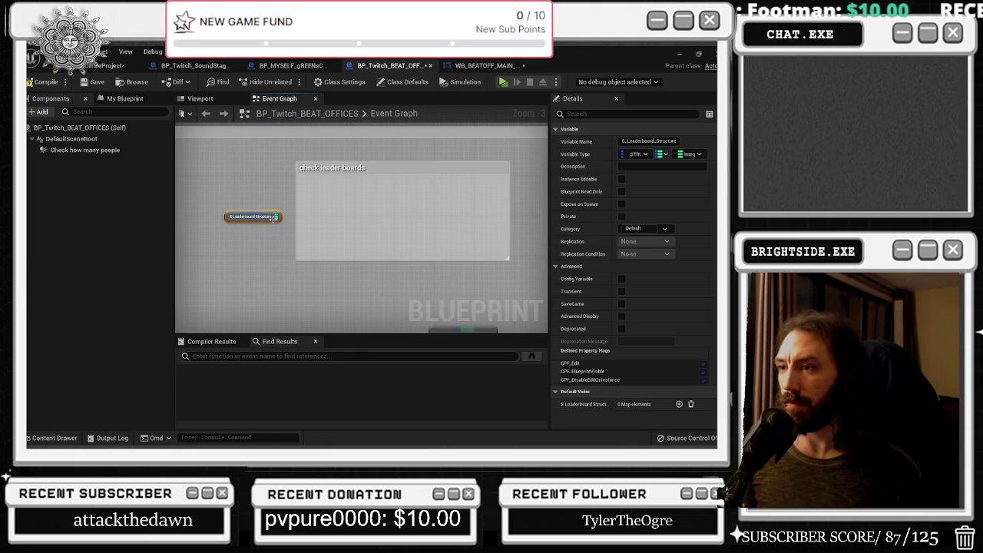
left_click_drag(274, 219, 313, 225)
left_click(313, 205)
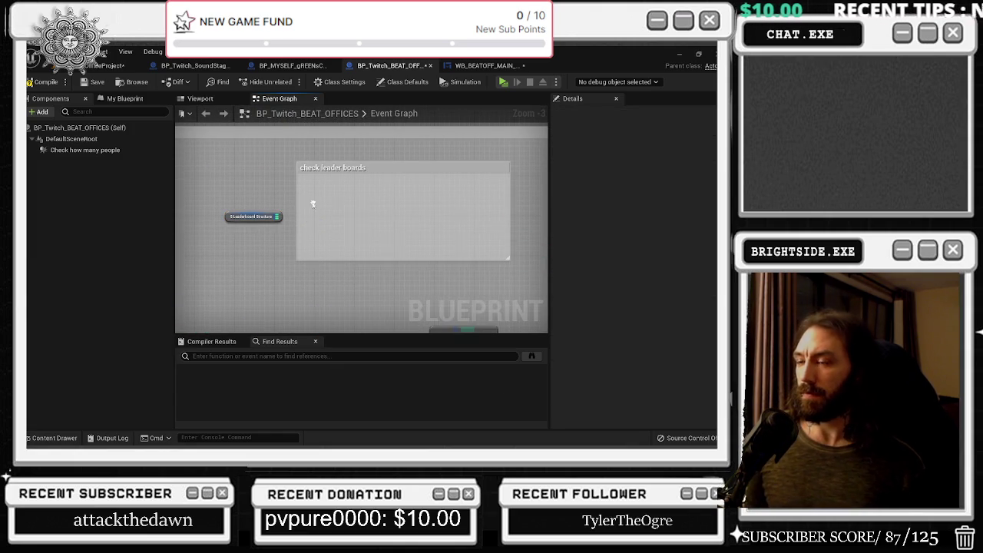
right_click(313, 205)
type("f key")
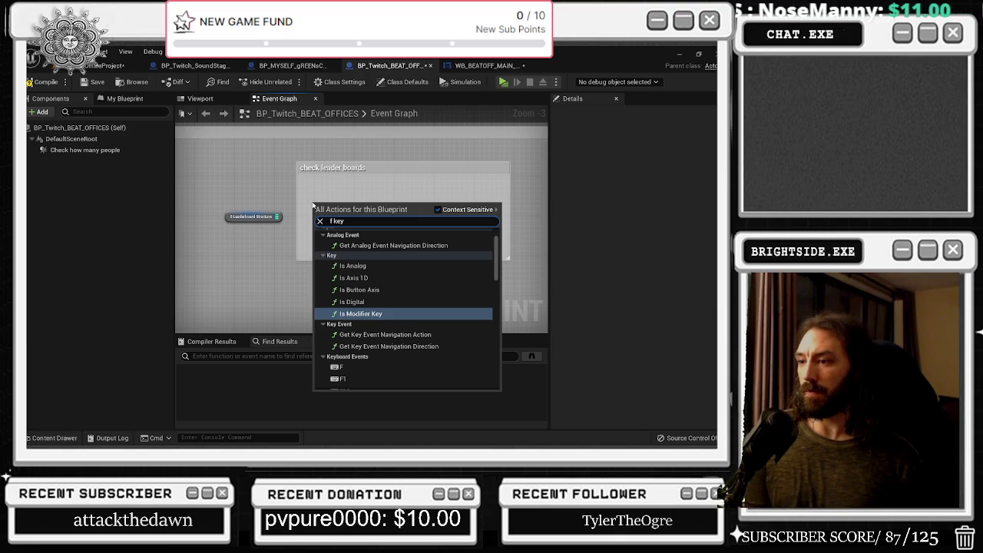
left_click(343, 367)
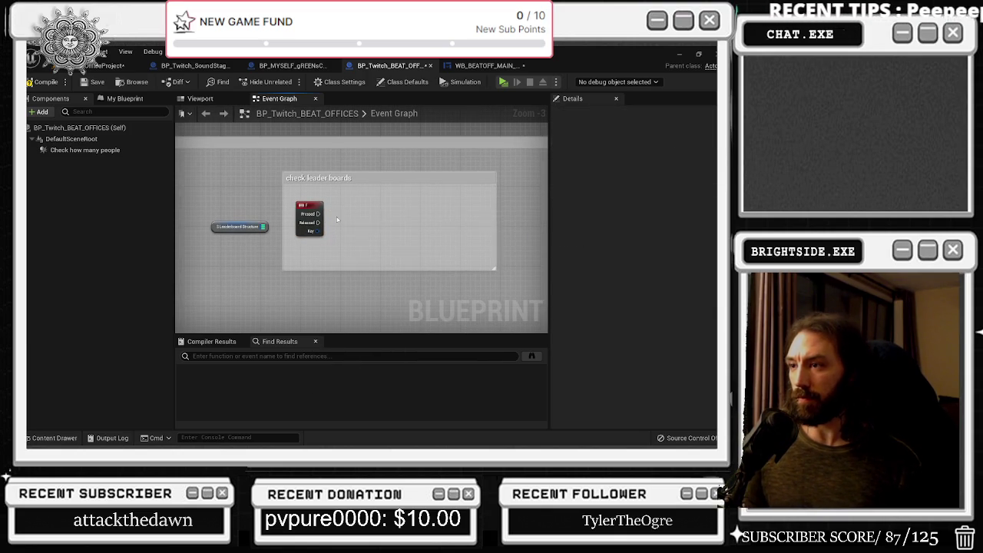
Search the action list for 'debug f key', close it without adding anything, and select the F event
right_click(336, 216)
type("debug f")
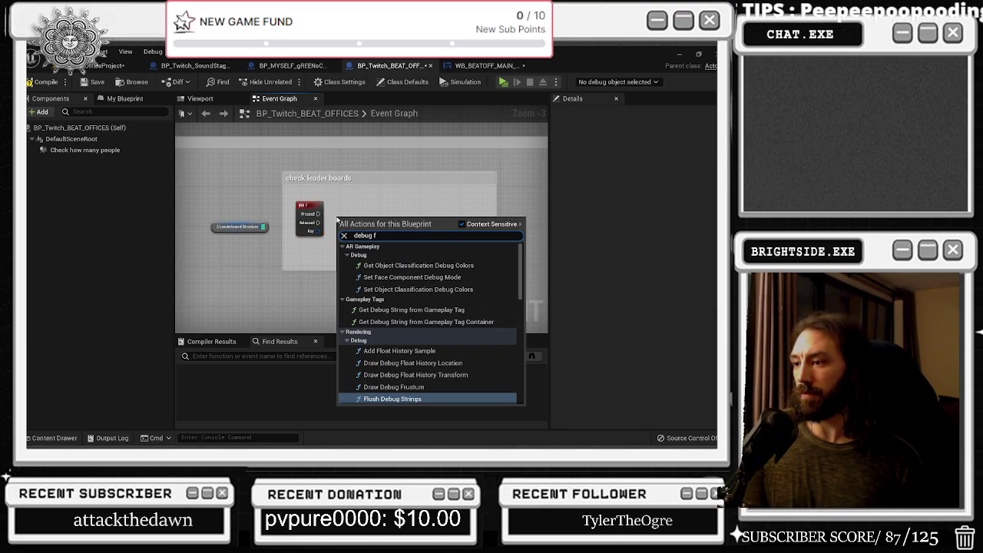
type(" key")
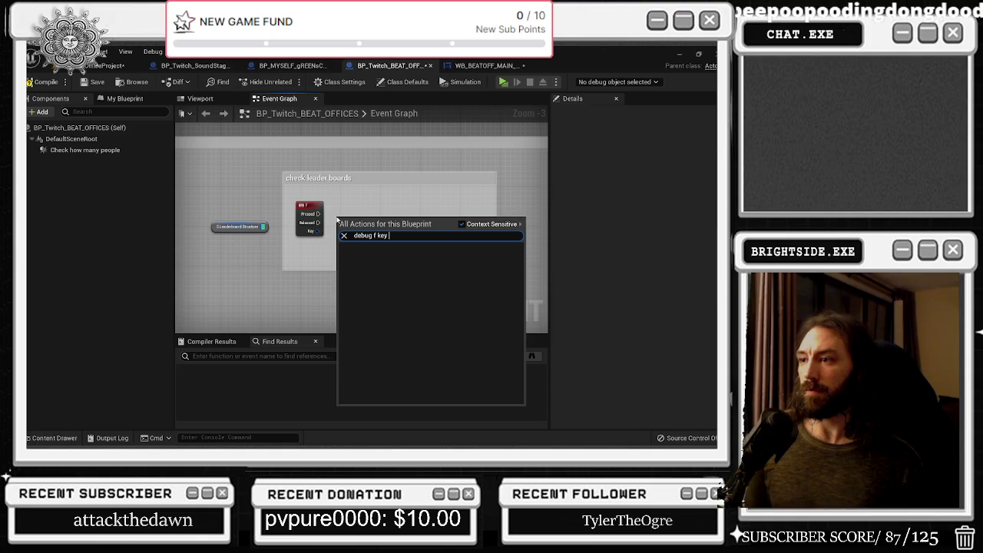
key("BackSpace")
key("BackSpace")
key("BackSpace")
left_click(360, 209)
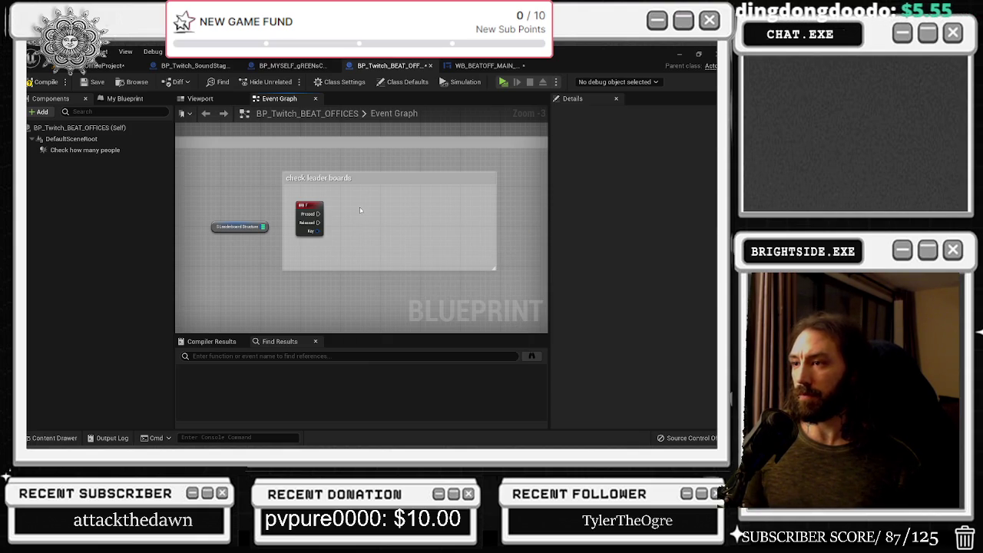
right_click(357, 223)
left_click(367, 215)
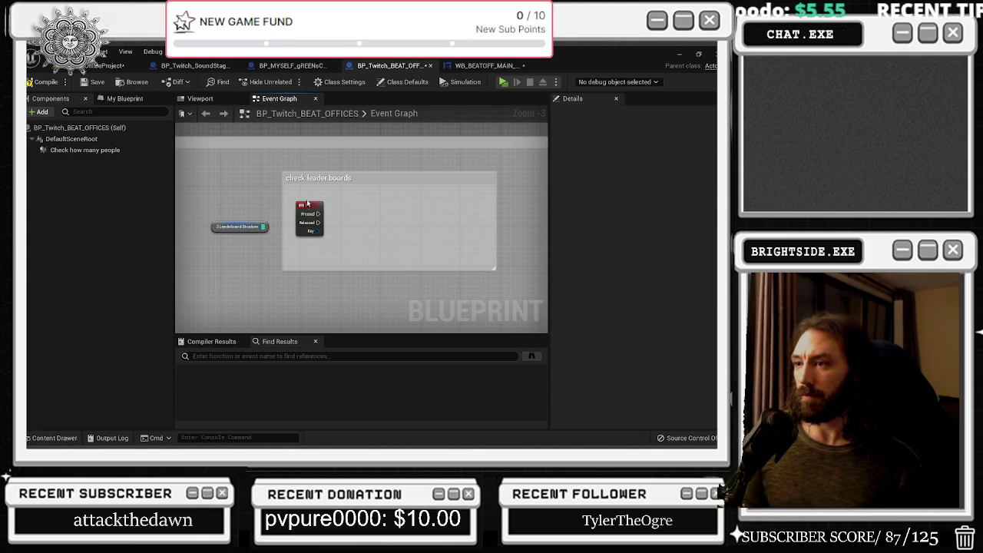
left_click(307, 202)
Try 'debug f key', 'debug key' and 'debug' searches, then move the leaderboard map into the comment
right_click(340, 228)
type("debu")
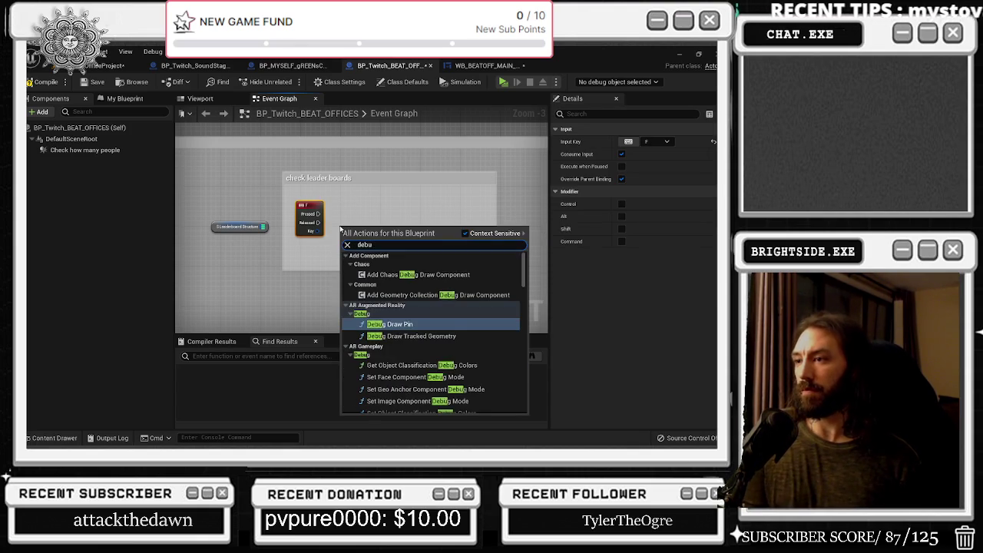
type("g l")
key("ctrl+a")
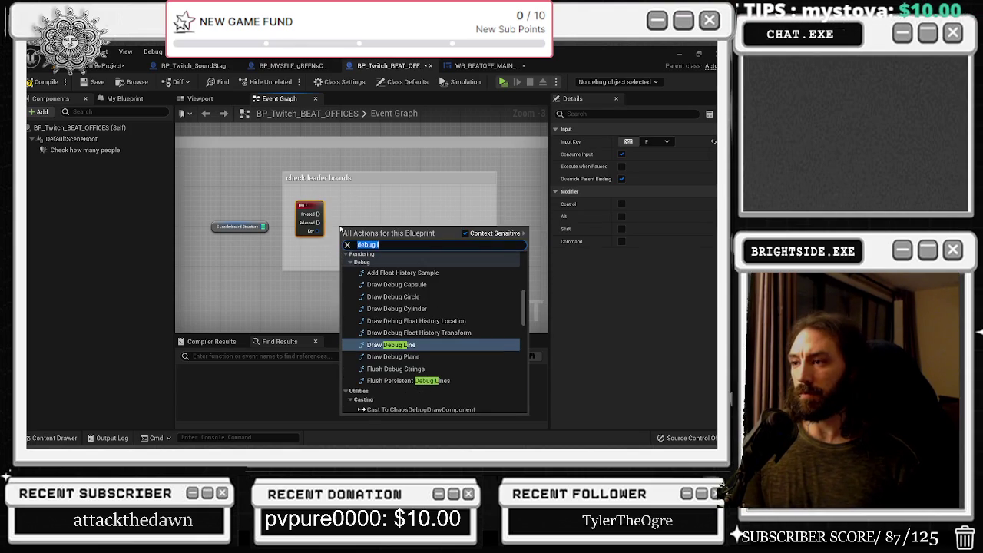
type("debug ")
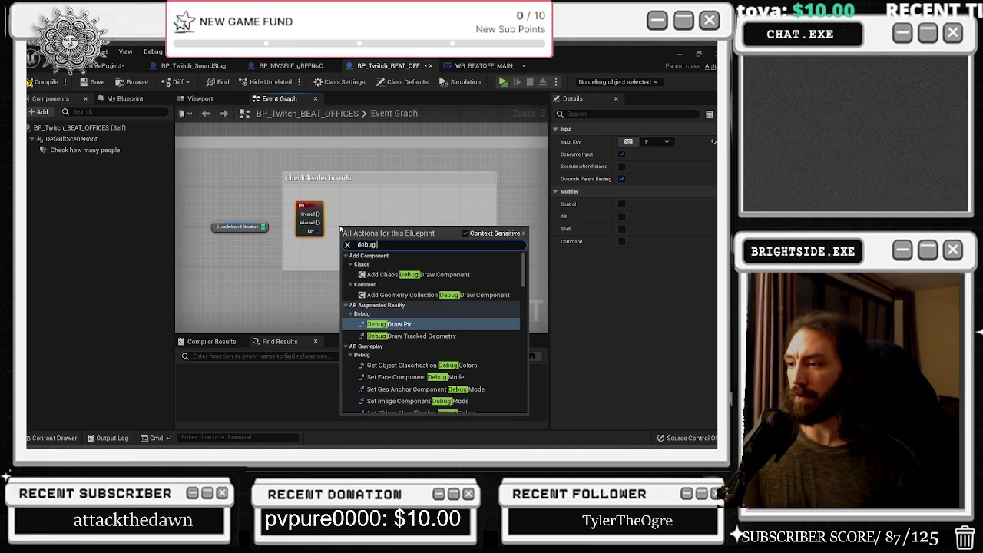
type("f key")
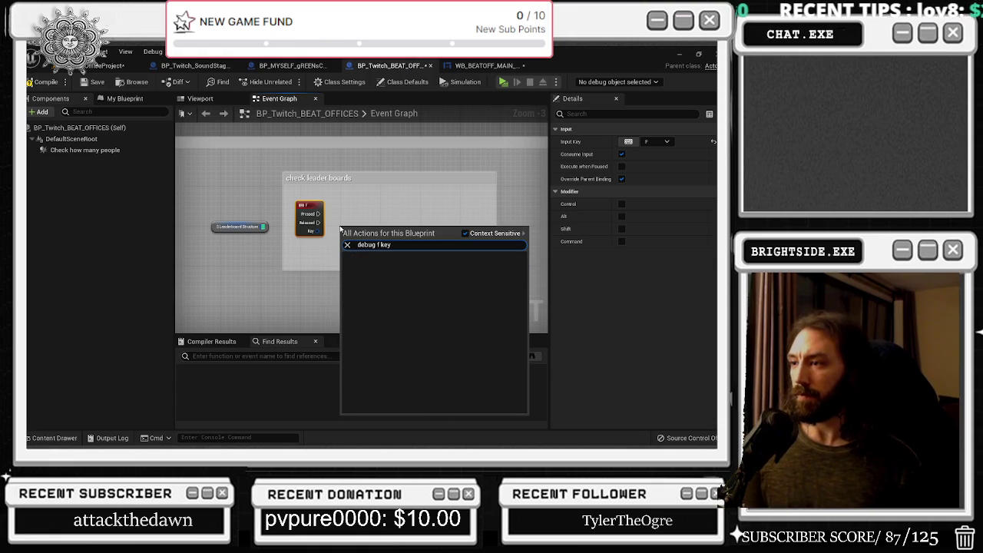
key("BackSpace")
key("BackSpace")
key("BackSpace")
type("key")
key("BackSpace")
key("BackSpace")
key("BackSpace")
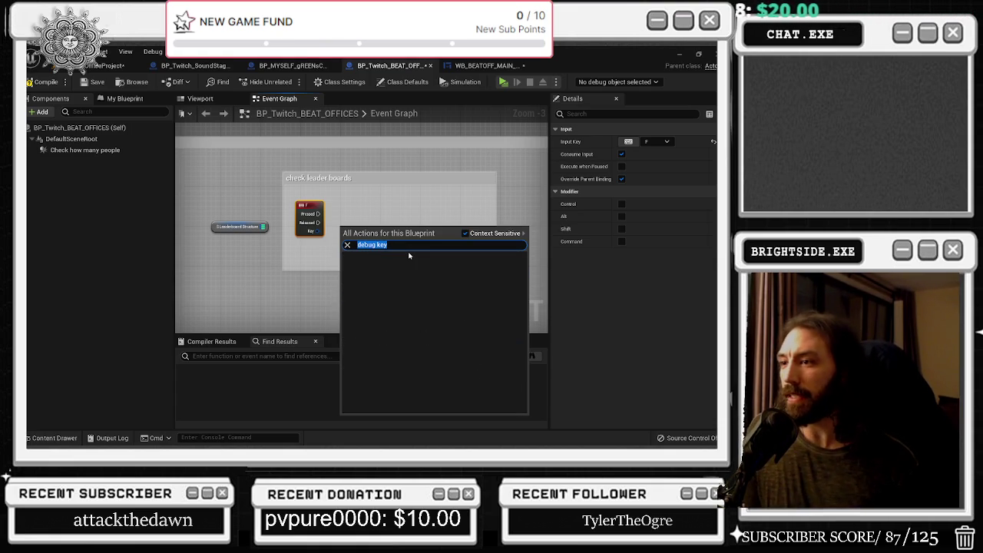
scroll(500, 333, "down", 5)
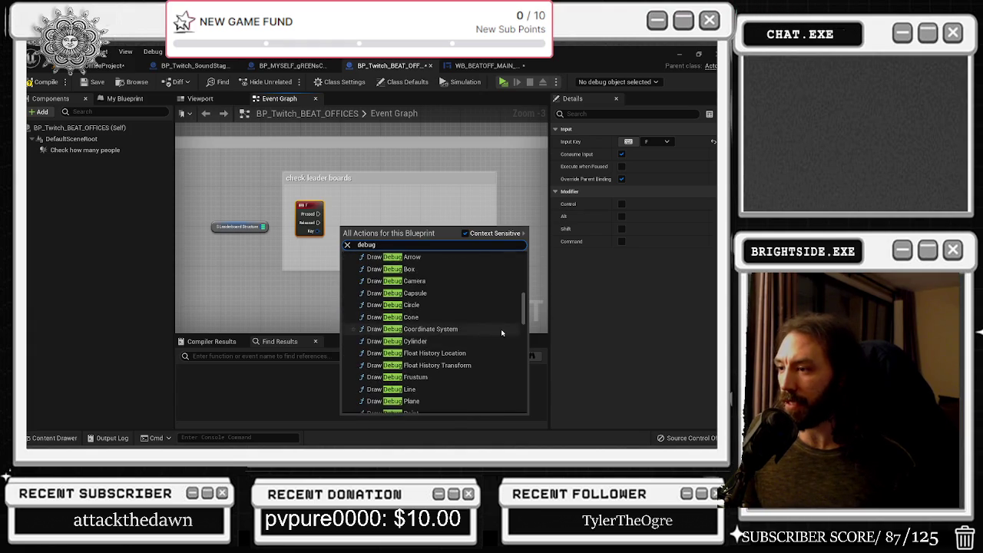
left_click_drag(525, 307, 525, 400)
left_click(464, 233)
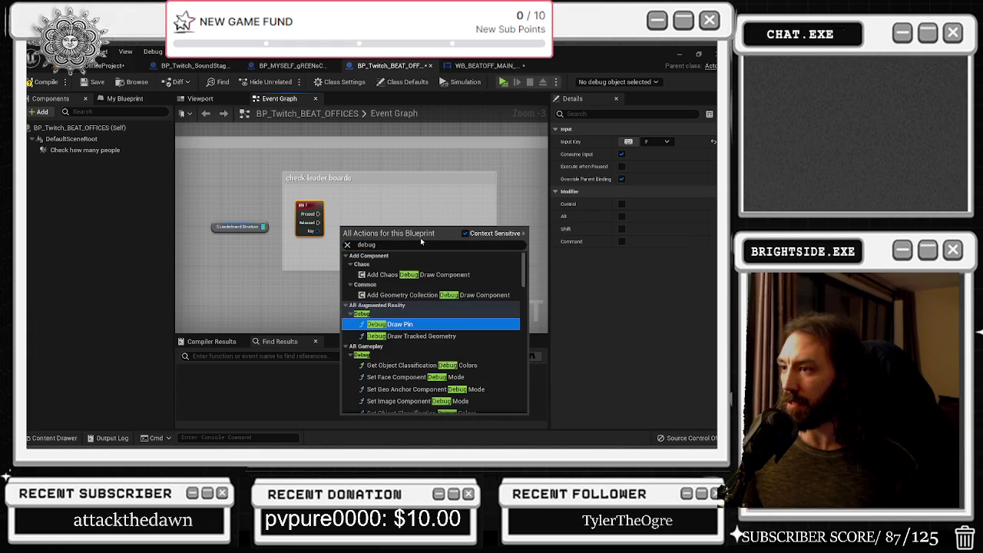
left_click(304, 204)
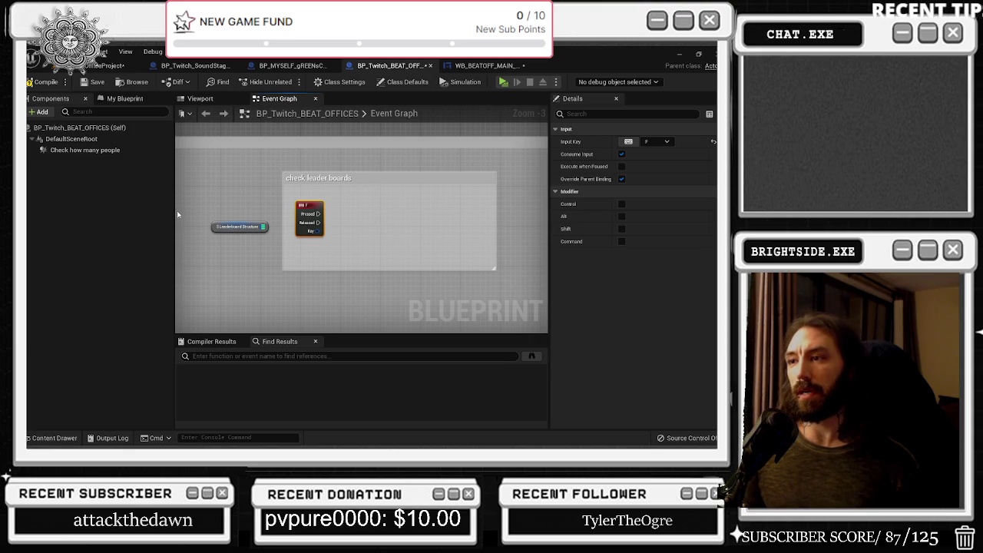
left_click_drag(223, 223, 337, 249)
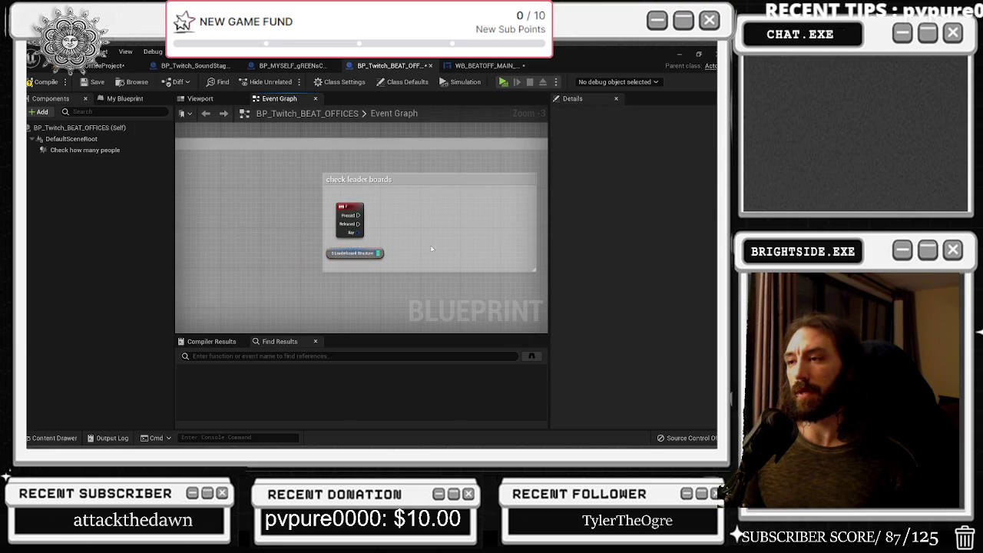
Enlarge the check leader boards comment and reposition the F key event node
left_click_drag(320, 181, 282, 147)
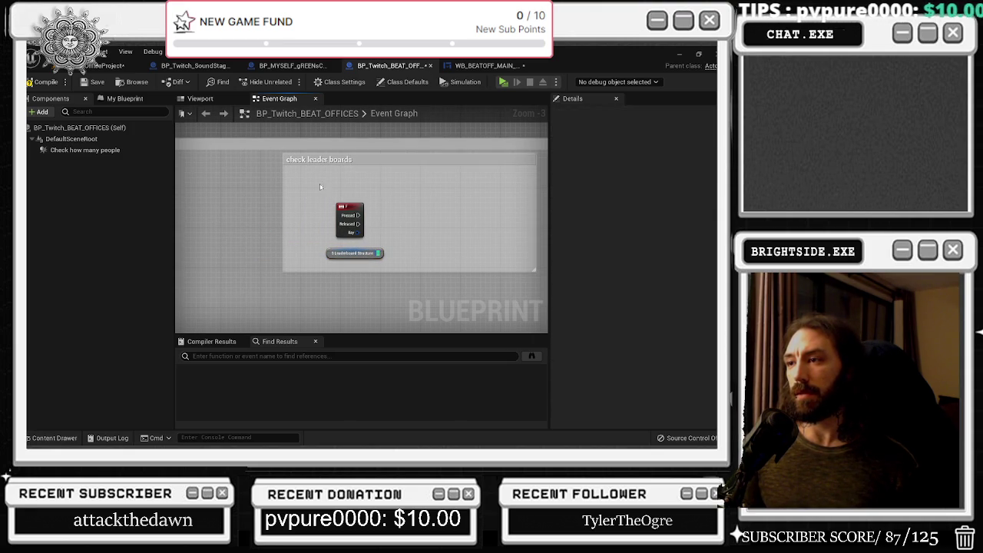
scroll(322, 186, "down", 2)
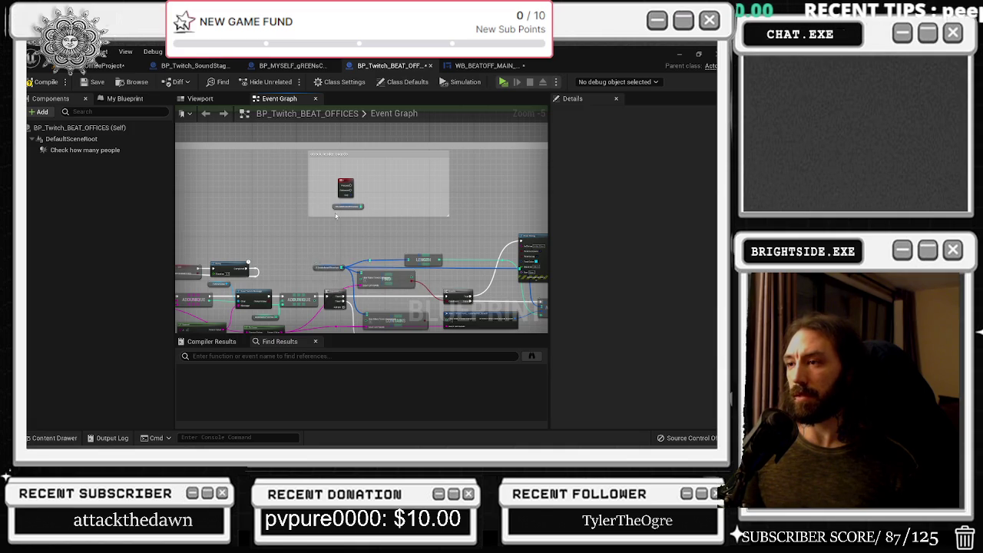
scroll(335, 216, "up", 3)
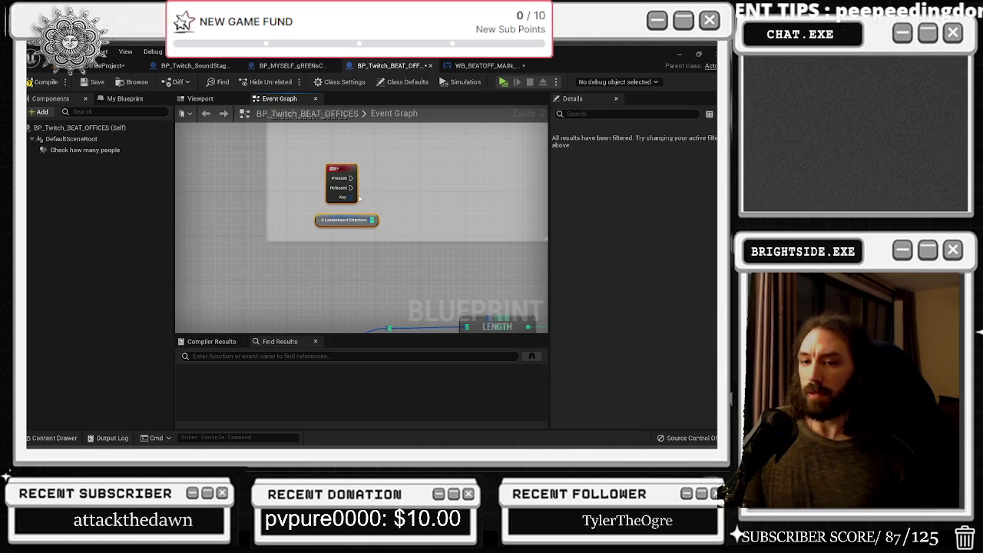
left_click_drag(360, 130, 282, 137)
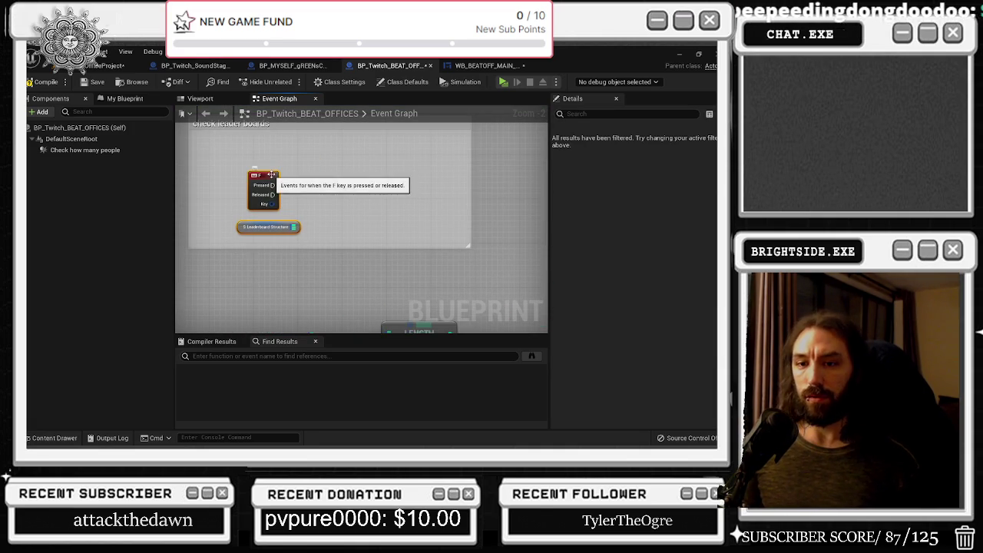
left_click_drag(293, 228, 316, 202)
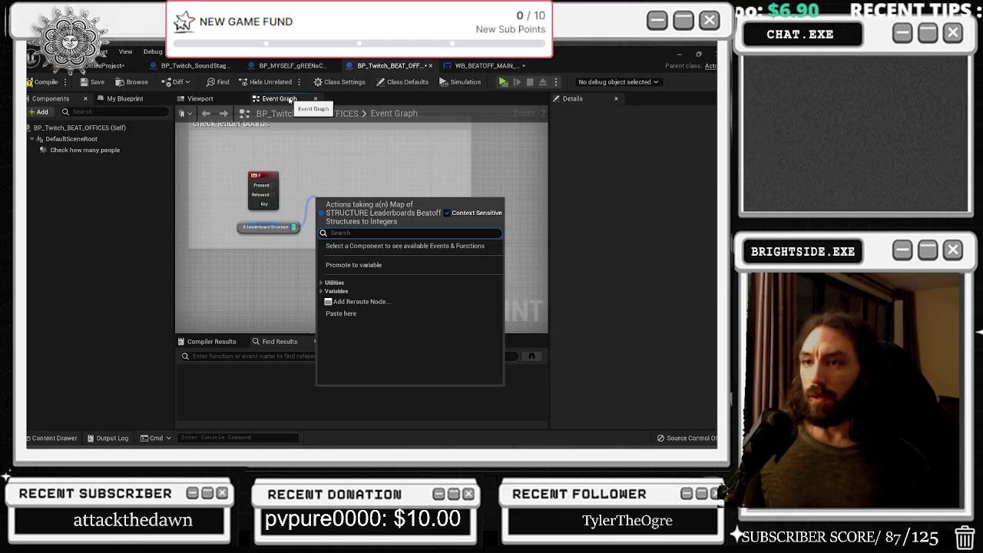
left_click(294, 136)
left_click_drag(264, 175, 276, 170)
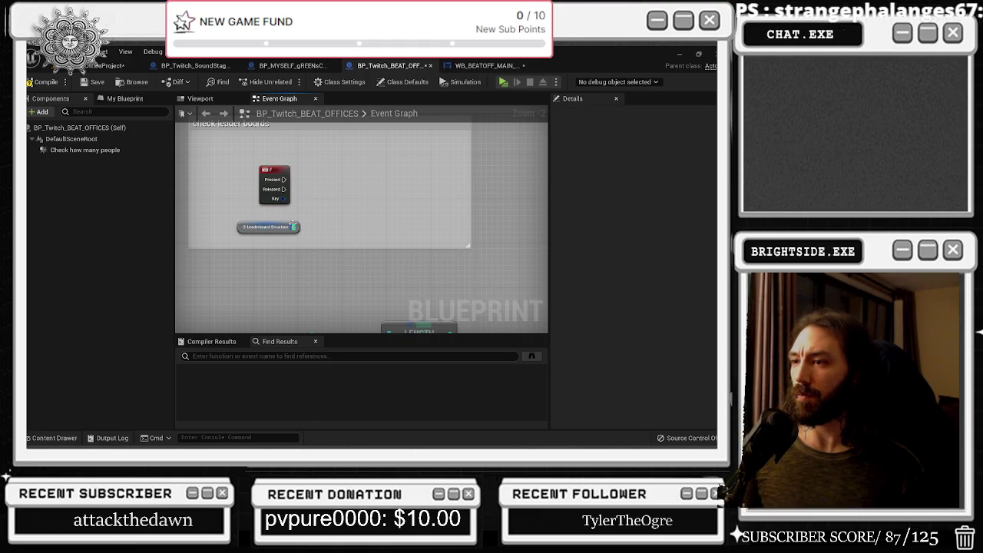
left_click_drag(292, 227, 324, 199)
type("for ea")
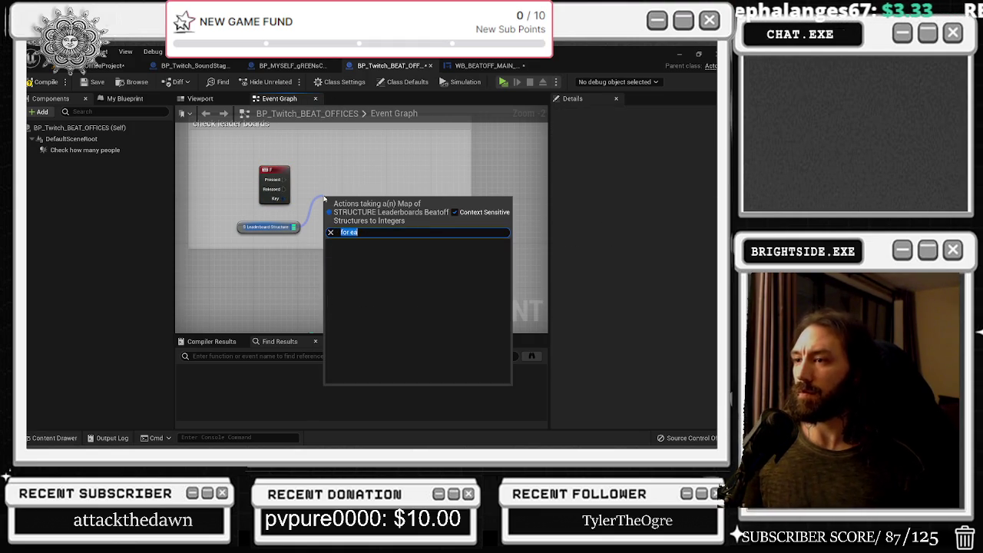
left_click(325, 184)
Browse the leaderboard map's Utilities, Map and Variables actions without adding a node
mouse_move(293, 227)
left_mouse_down()
mouse_move(344, 179)
mouse_move(327, 199)
left_mouse_up()
left_click(334, 286)
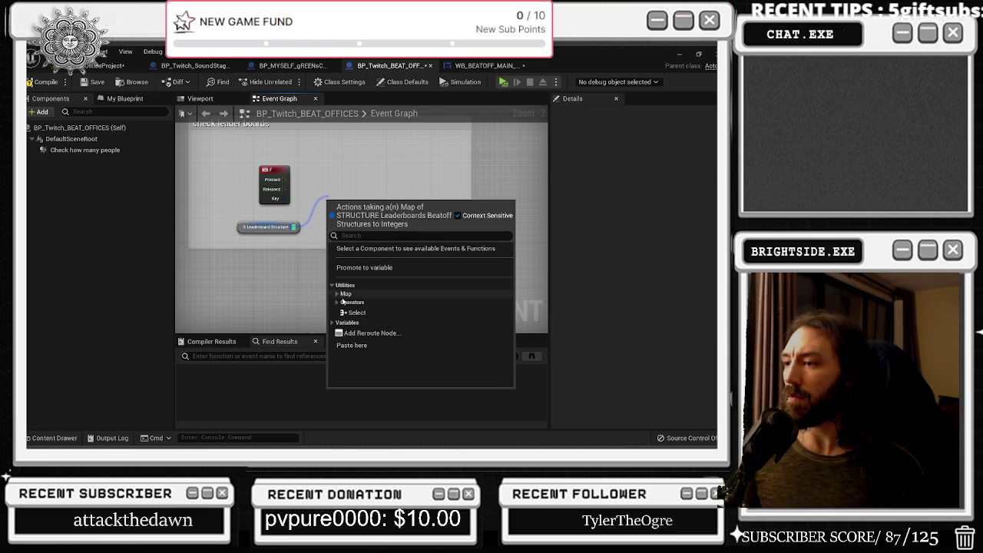
left_click(337, 294)
scroll(429, 322, "down", 2)
scroll(430, 325, "down", 2)
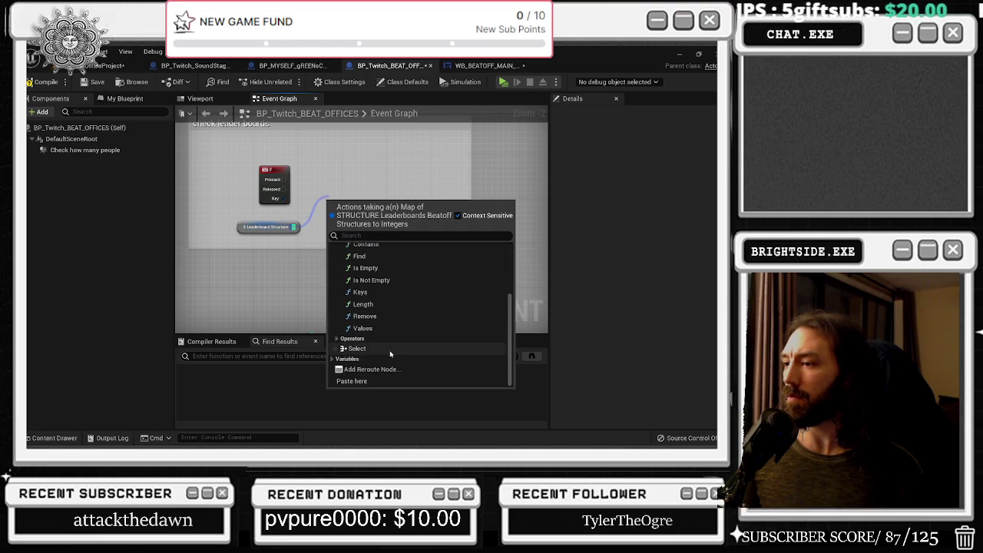
left_click(346, 359)
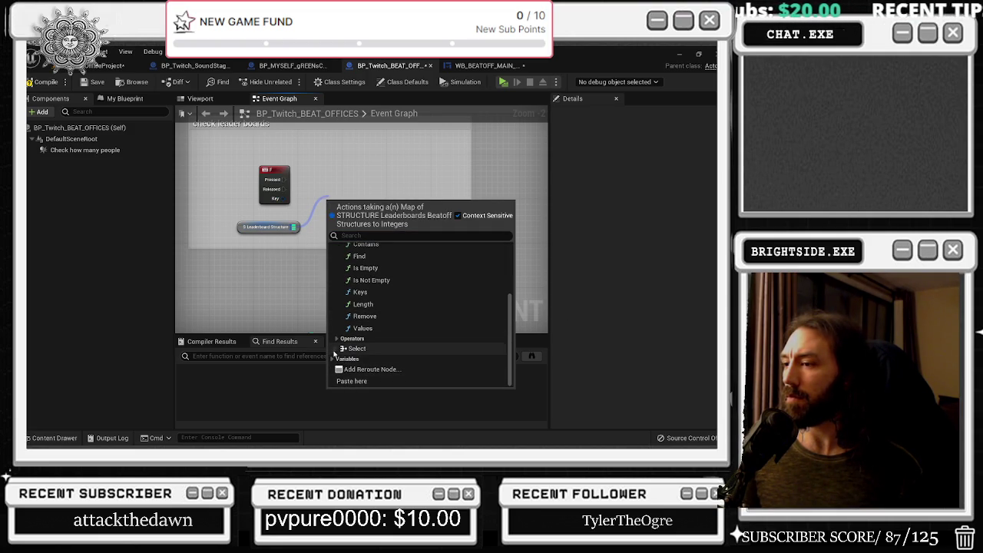
scroll(384, 349, "down", 1)
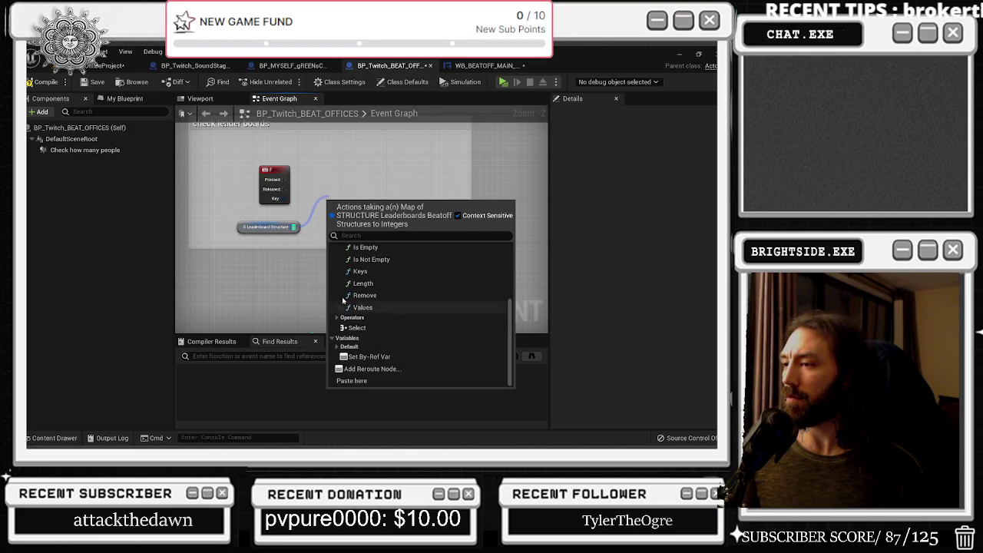
key("Escape")
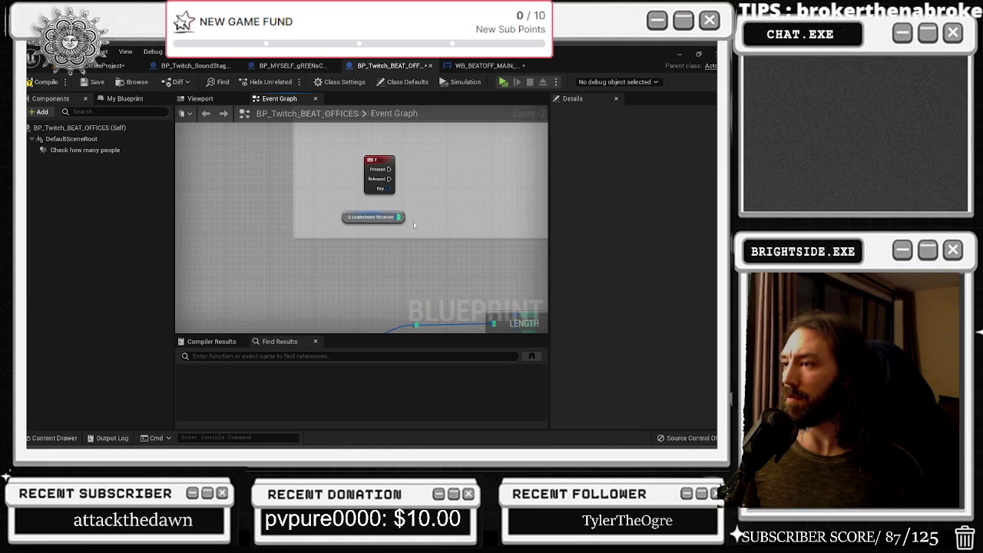
Add a Values node off the map, loop over it with For Each Loop, and trigger it from F Pressed
left_click_drag(398, 217, 420, 201)
type("va")
key("Return")
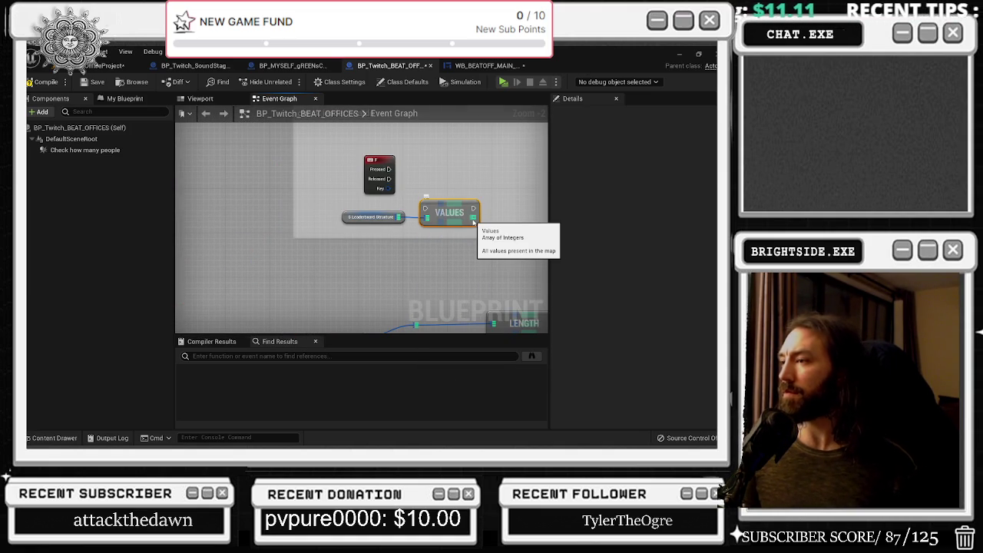
left_click_drag(474, 221, 499, 185)
type("for")
key("Return")
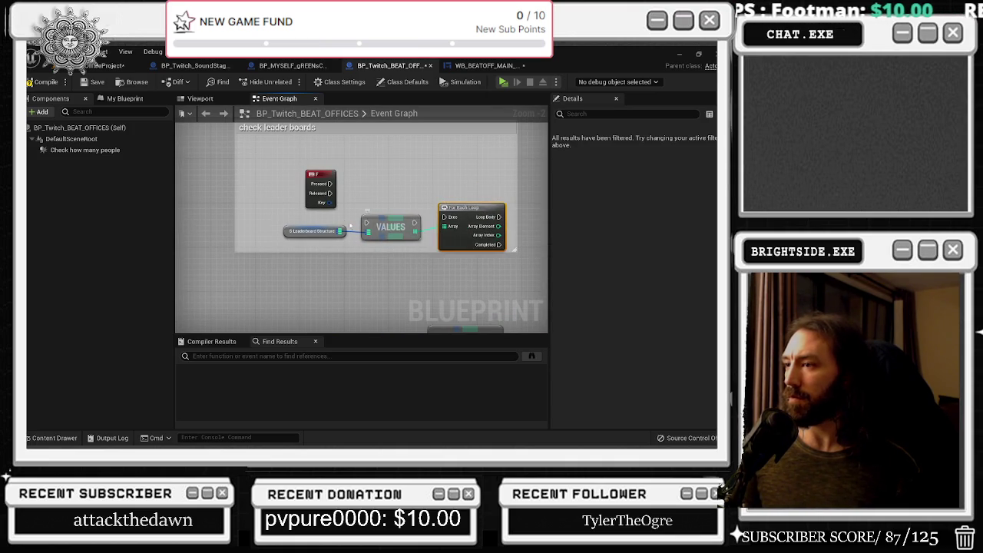
left_click_drag(384, 226, 356, 226)
left_click_drag(466, 203, 432, 185)
mouse_move(330, 184)
left_mouse_down()
mouse_move(399, 194)
mouse_move(410, 200)
mouse_move(401, 208)
left_mouse_up()
Add a Print String node off the For Each Loop's Loop Body
type("print")
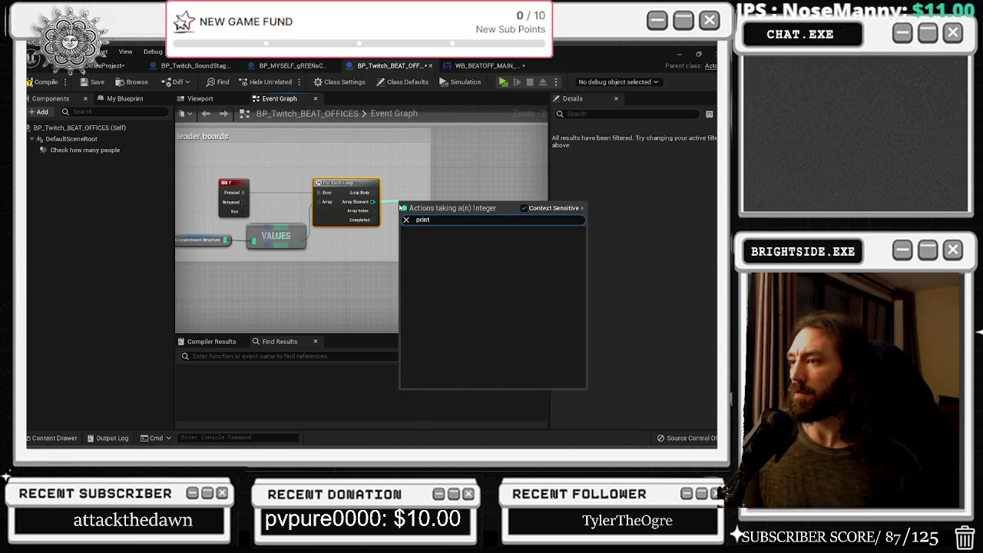
key("Escape")
left_click_drag(374, 192, 399, 193)
type("pr")
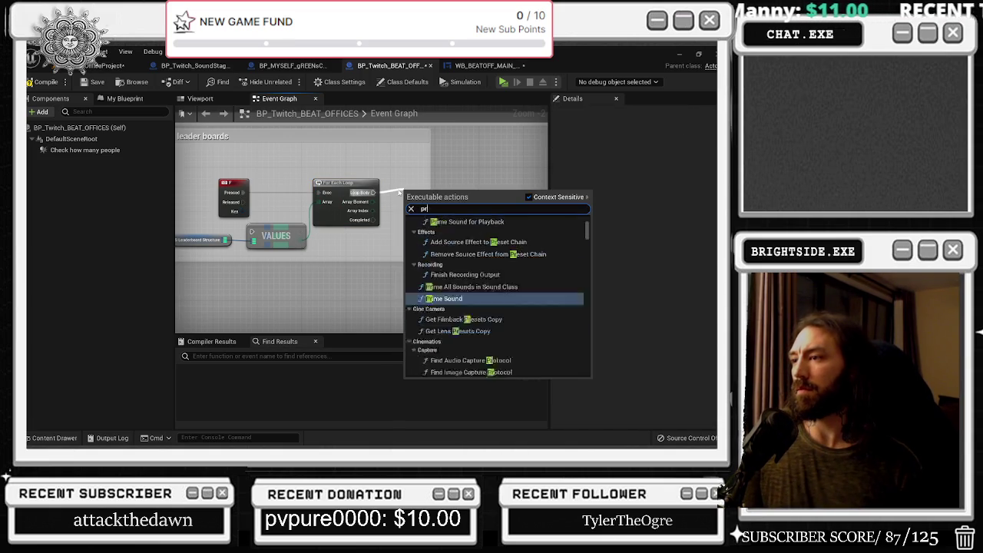
type("int")
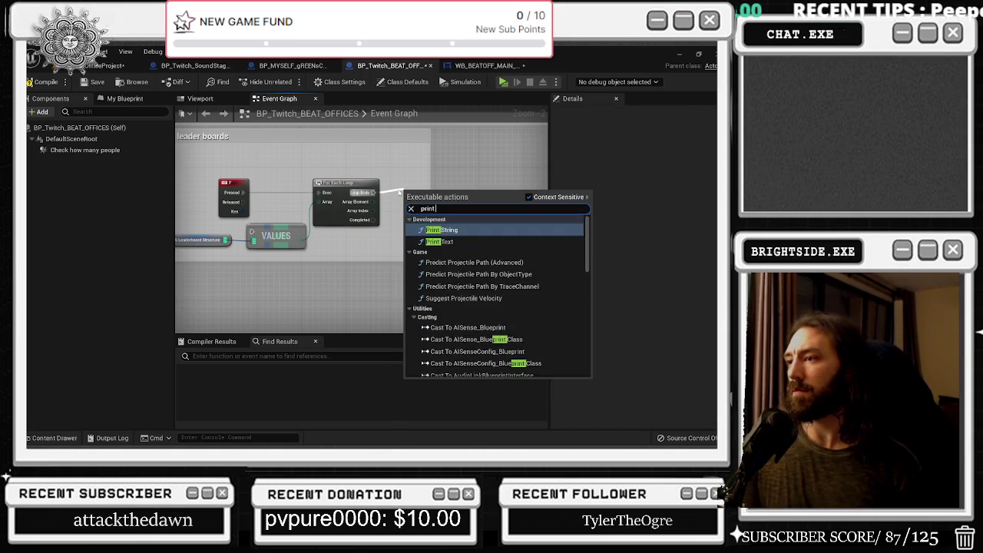
key("Return")
Feed each array element into Print String, set its Duration to 100, and compile
left_click_drag(373, 201, 413, 215)
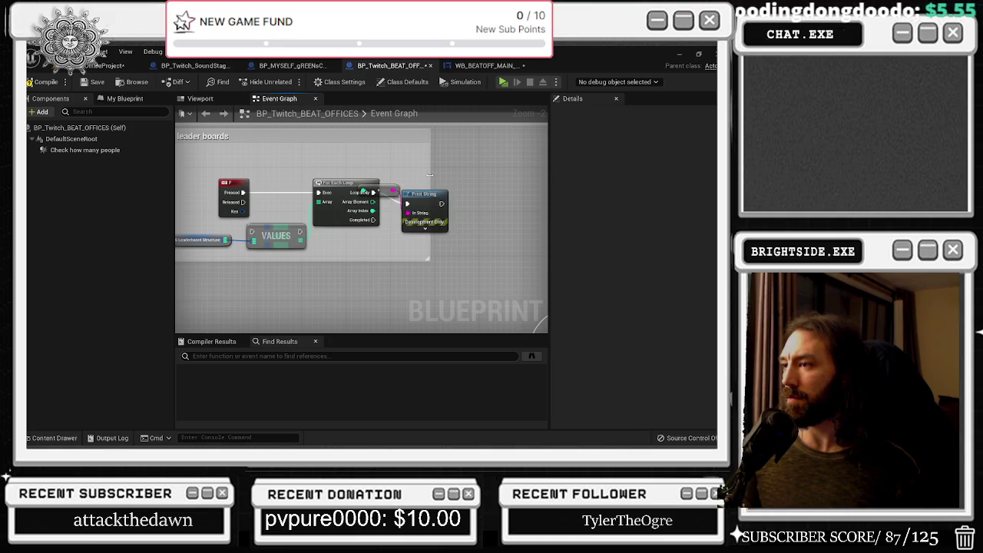
left_click_drag(426, 194, 481, 182)
left_click(480, 218)
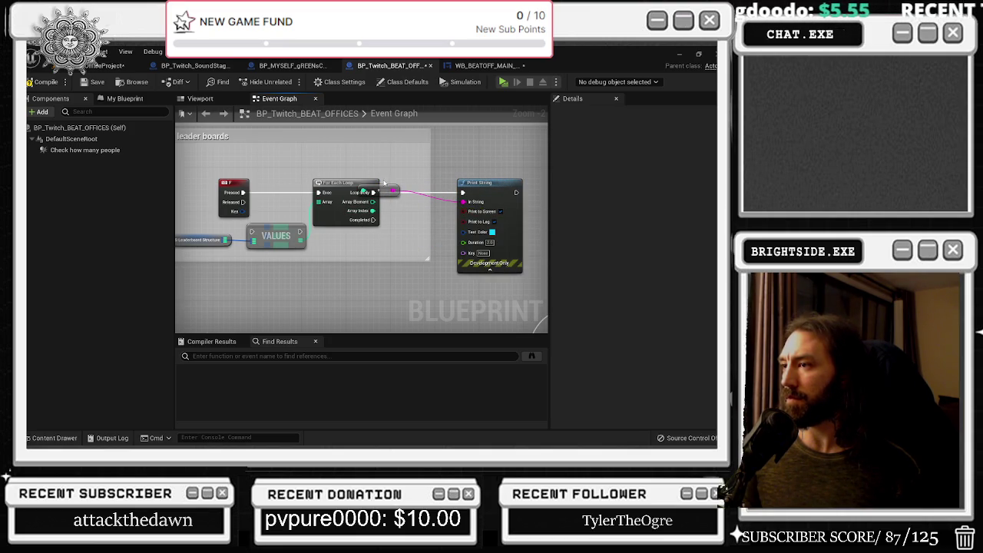
left_click_drag(387, 190, 395, 156)
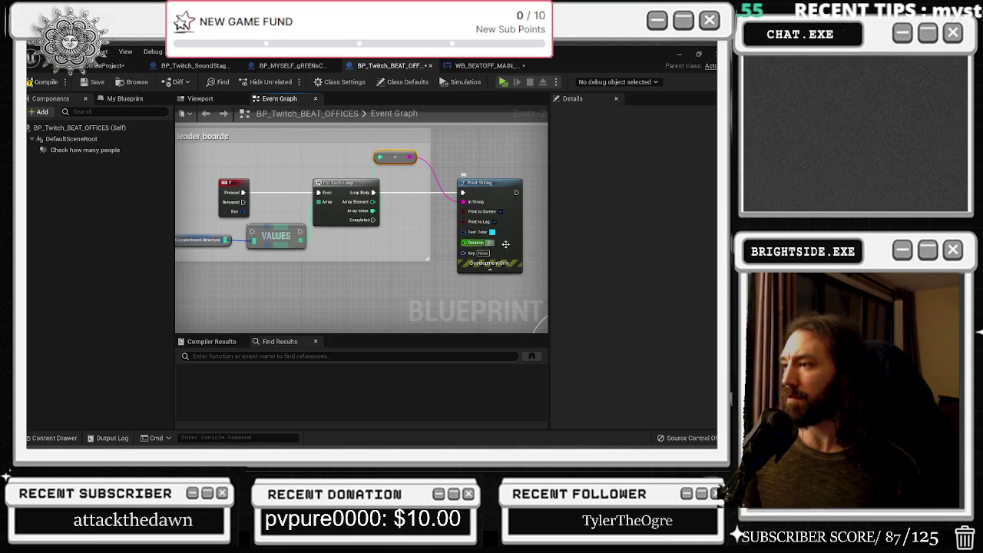
type("100")
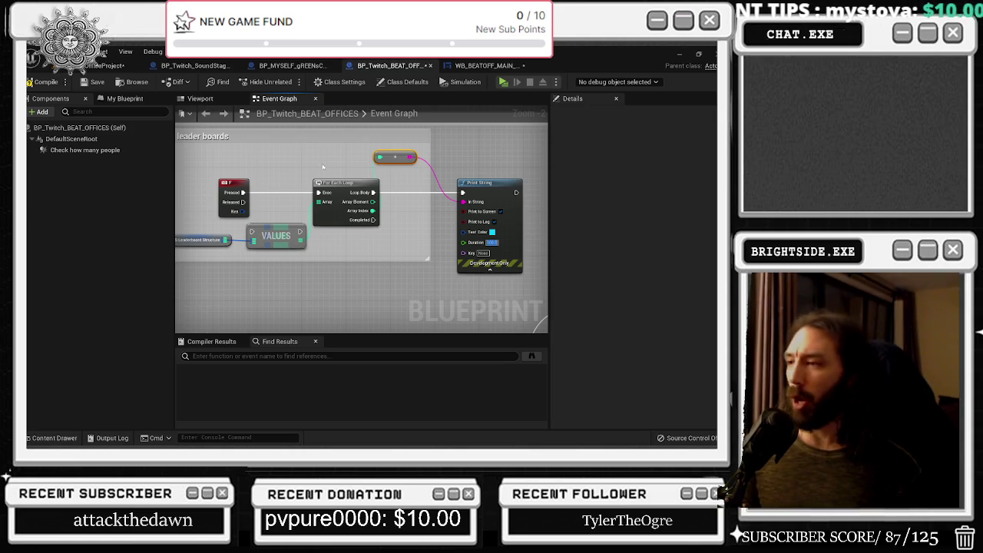
left_click(42, 81)
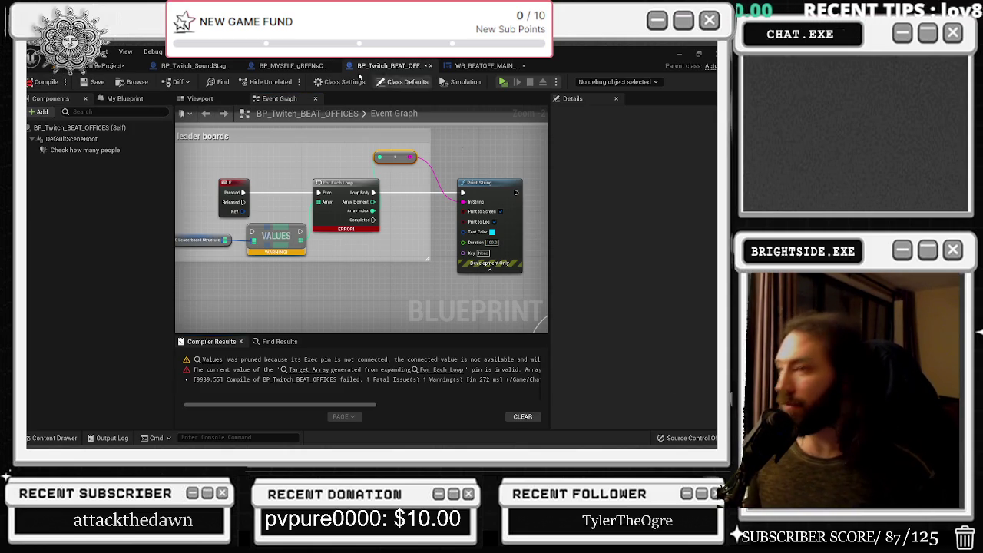
Move the Values node beside the F key event and recompile BP_Twitch_BEAT_OFFICES successfully
left_click_drag(345, 270, 392, 293)
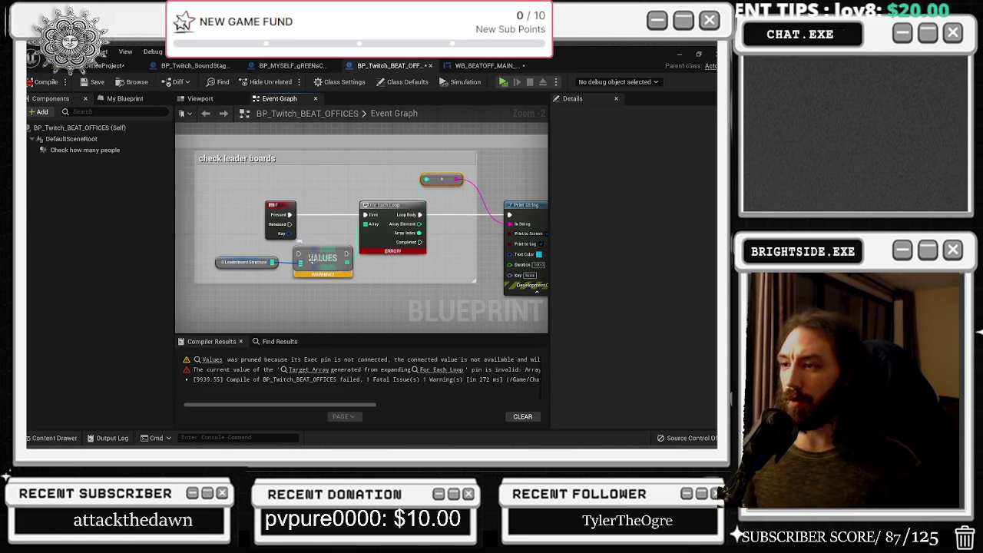
left_click_drag(318, 257, 322, 220)
left_click(262, 203)
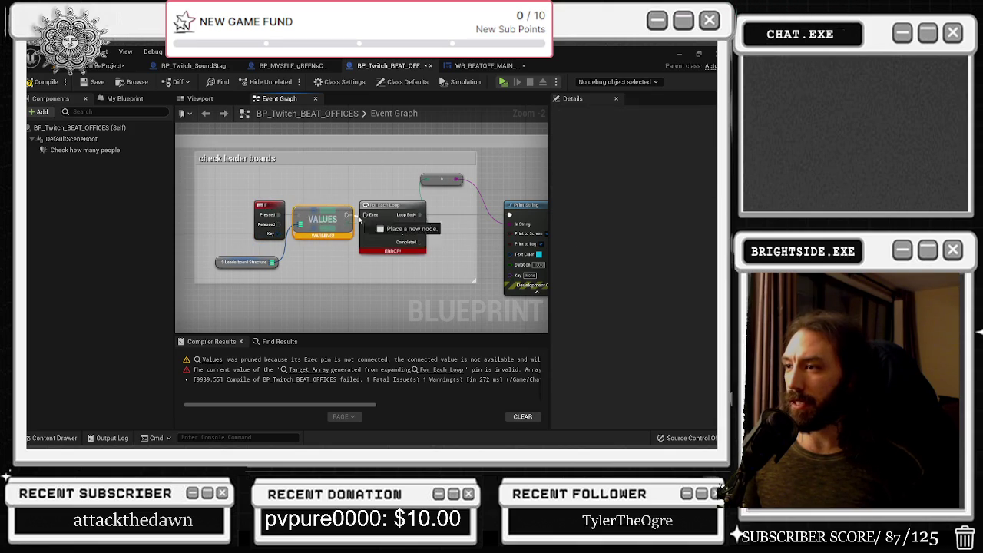
left_click(375, 198)
left_click(45, 81)
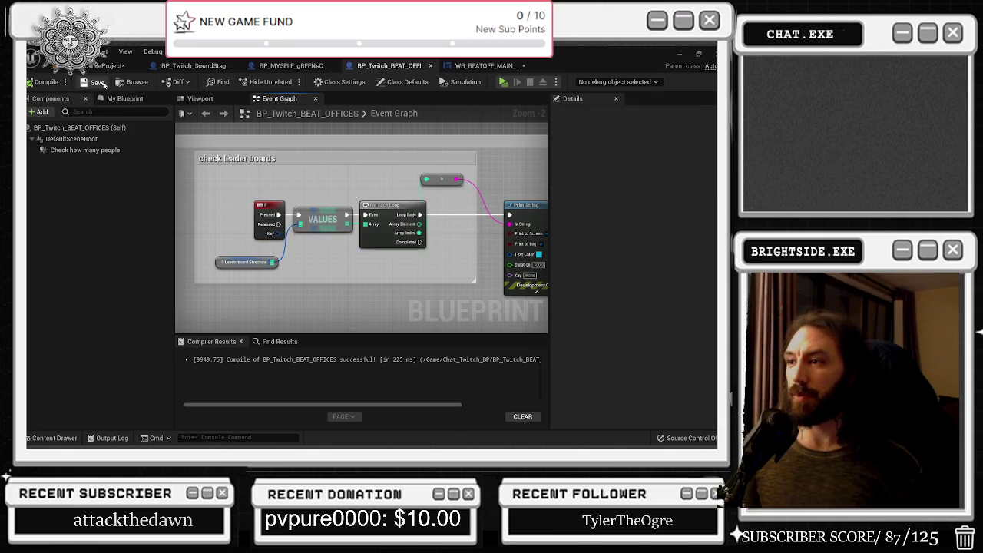
Enlarge the check leader boards comment around Print String, collapse it, and save the office level
scroll(471, 262, "down", 2)
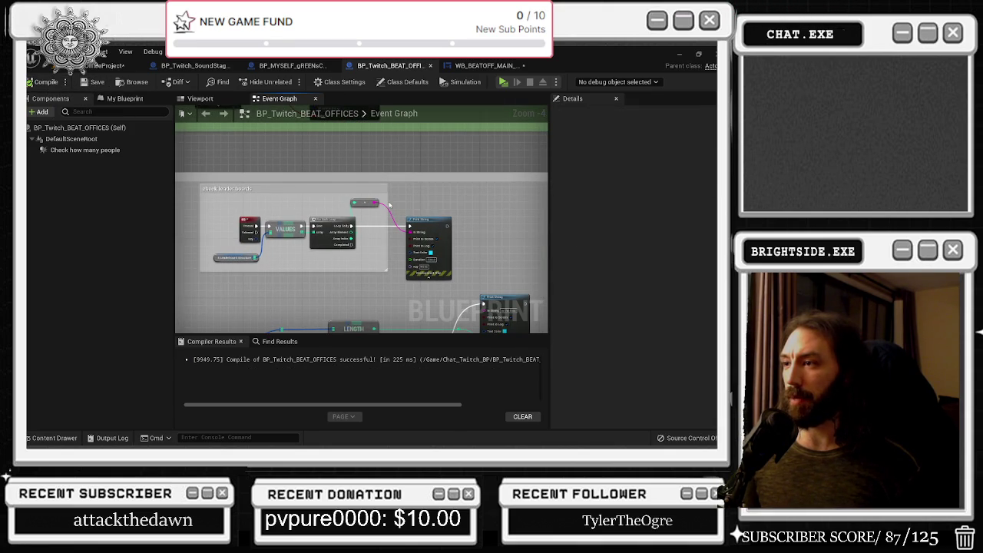
left_click_drag(388, 201, 462, 231)
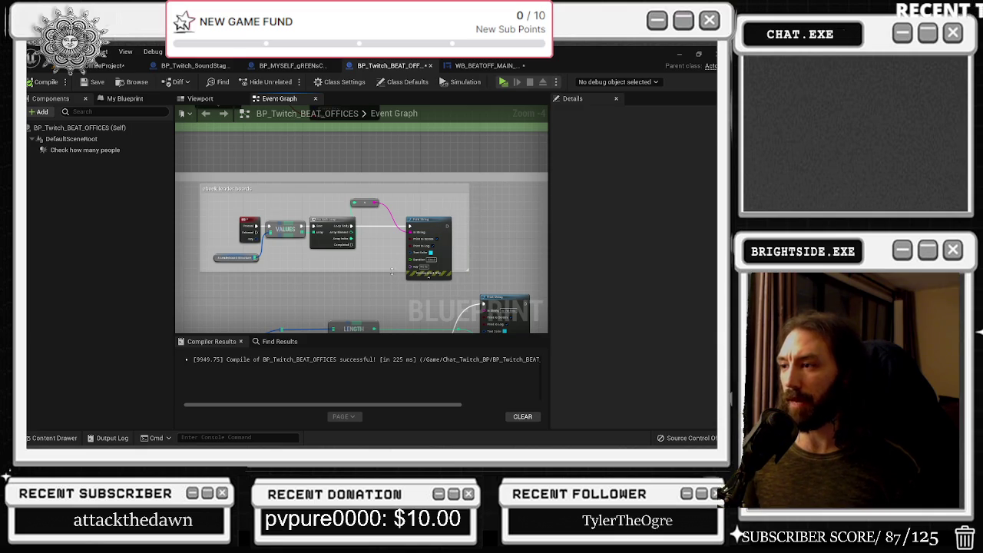
left_click_drag(385, 274, 385, 278)
left_click(428, 275)
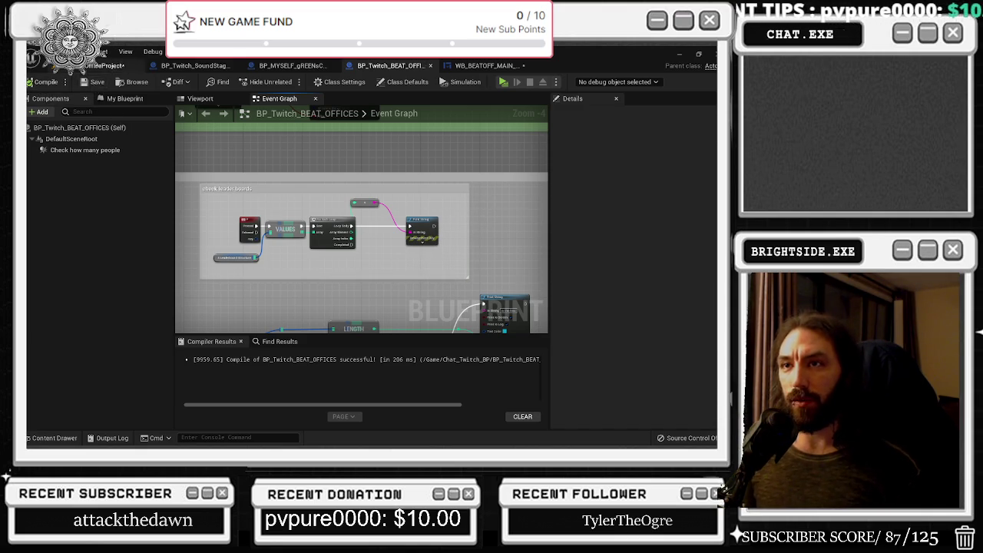
left_click(68, 68)
key("ctrl+s")
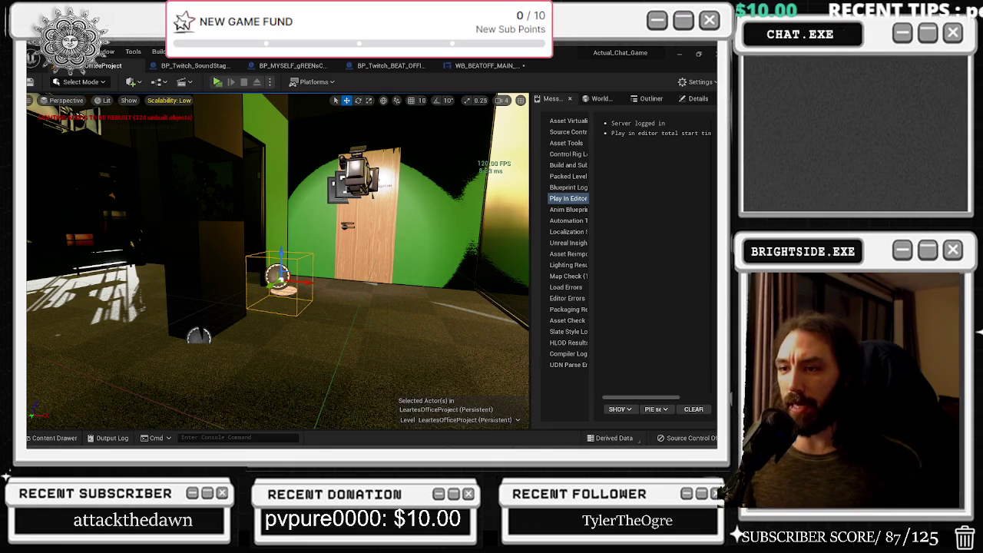
Play the office level in the editor and close the Twitch authorization page in Chrome
left_click(217, 81)
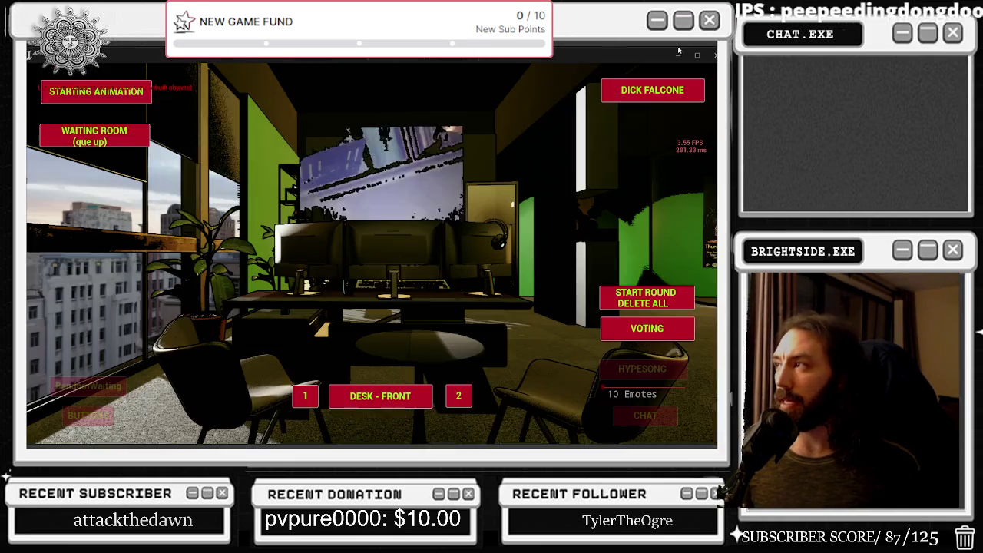
left_click(675, 54)
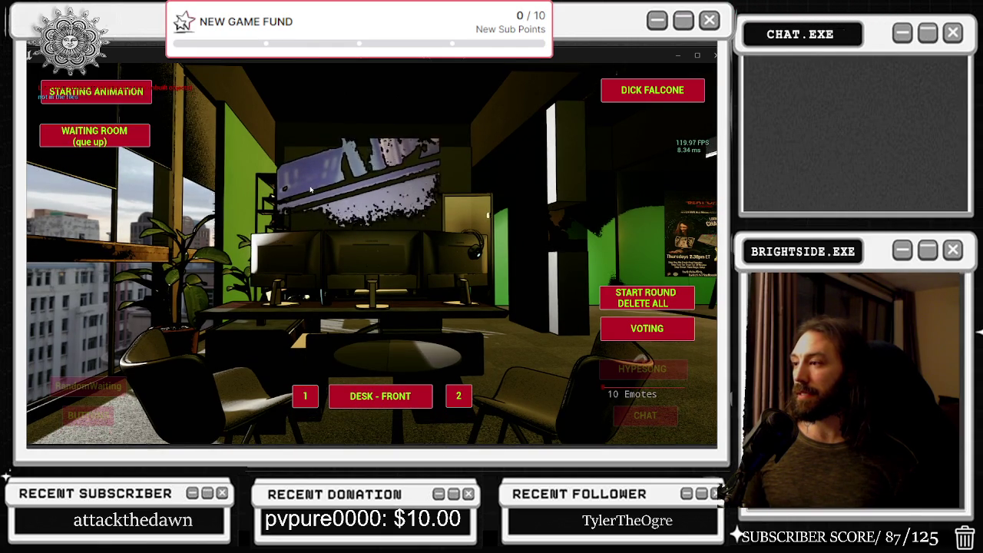
Stop the play session, rerun it with Alt+P, and bring up the Blueprints toolbar dropdown
key("Escape")
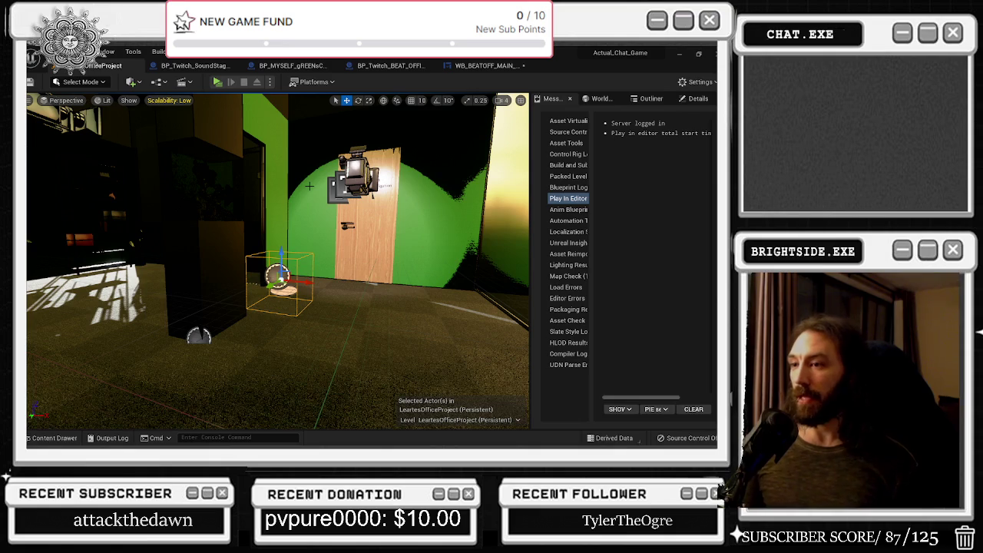
key("alt+p")
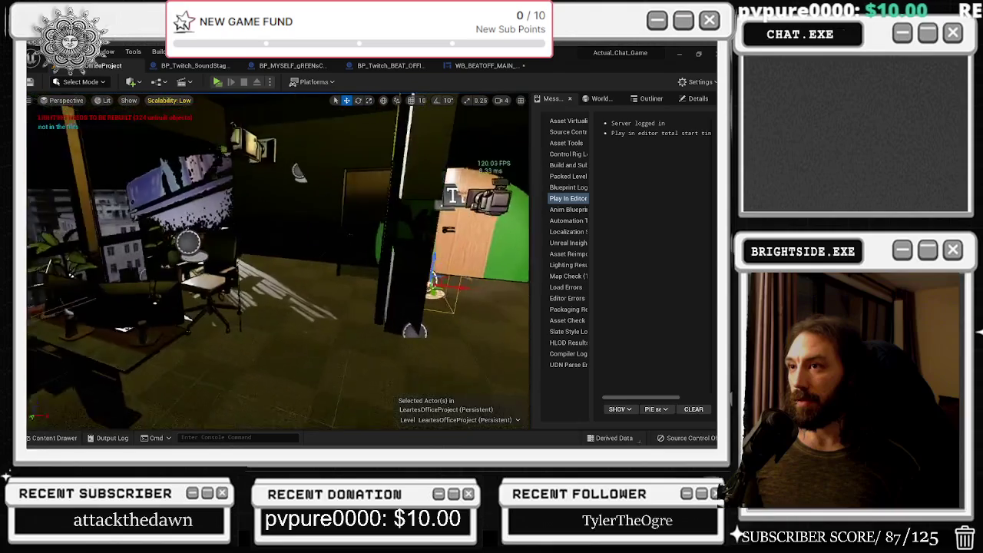
left_click(158, 82)
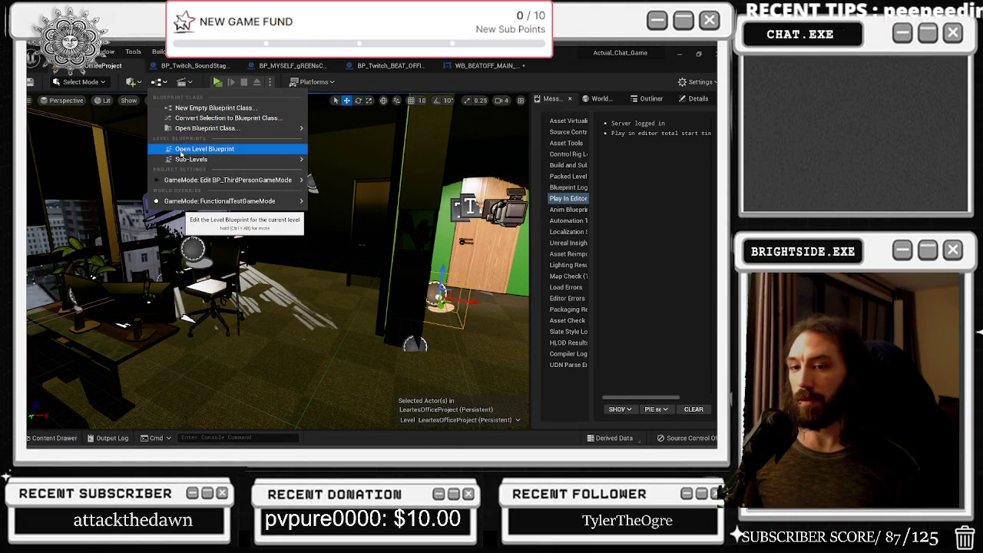
Inspect how the Level Blueprint's BeginPlay creates the WB_BEATOFF_MAIN_MENU widget
left_click(180, 151)
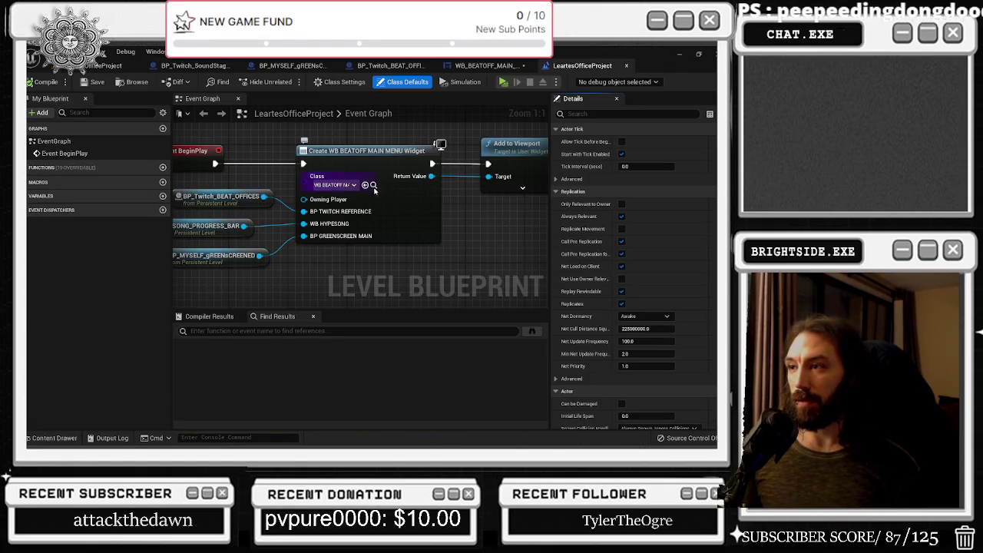
left_click(373, 186)
double_click(338, 392)
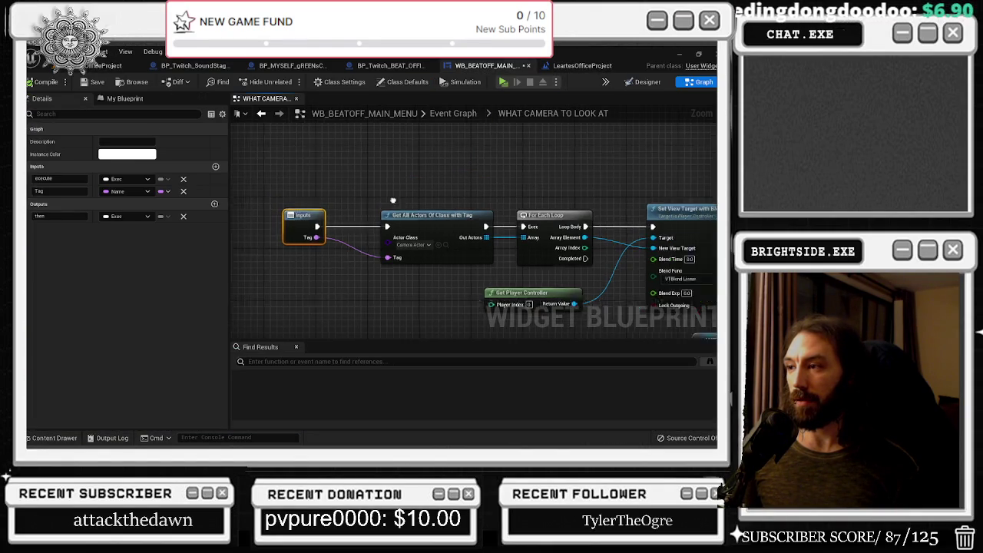
left_click_drag(352, 186, 507, 264)
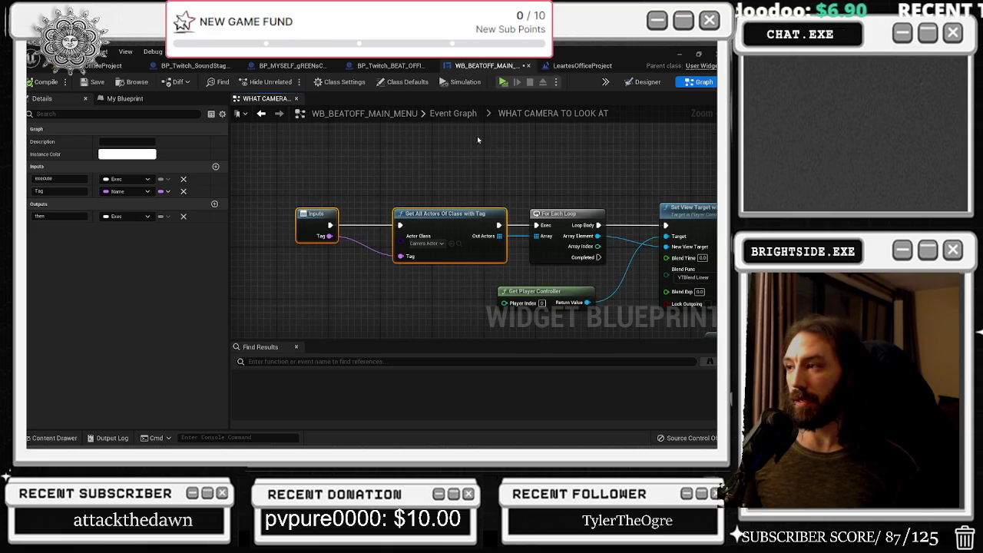
scroll(476, 230, "down", 3)
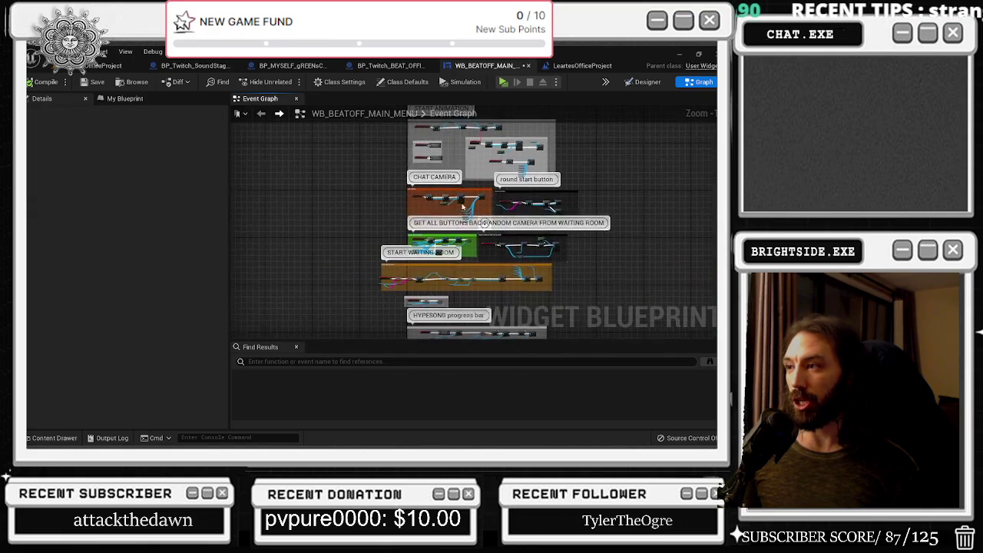
Check the office level's world settings and actor list with the search filter cleared
left_click(104, 66)
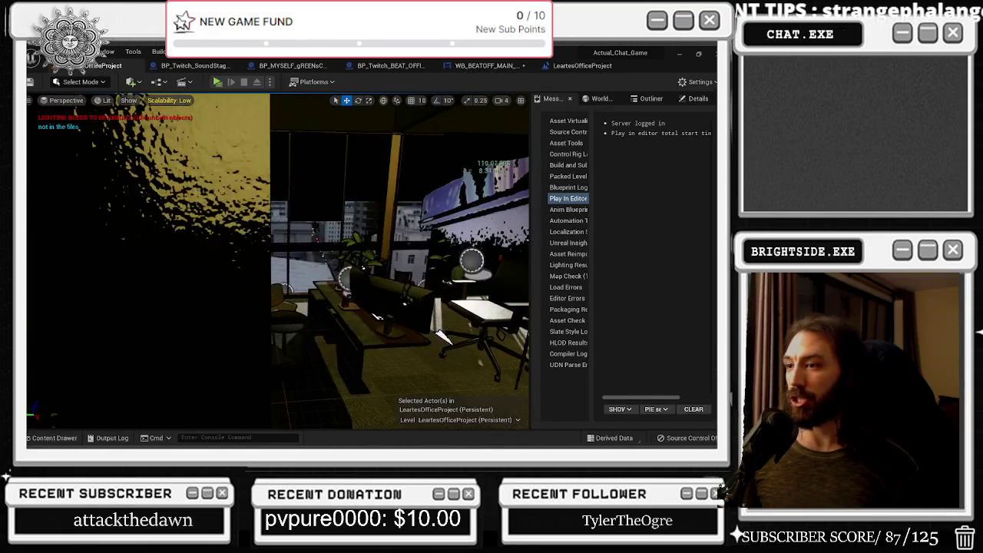
left_click(603, 99)
left_click(650, 98)
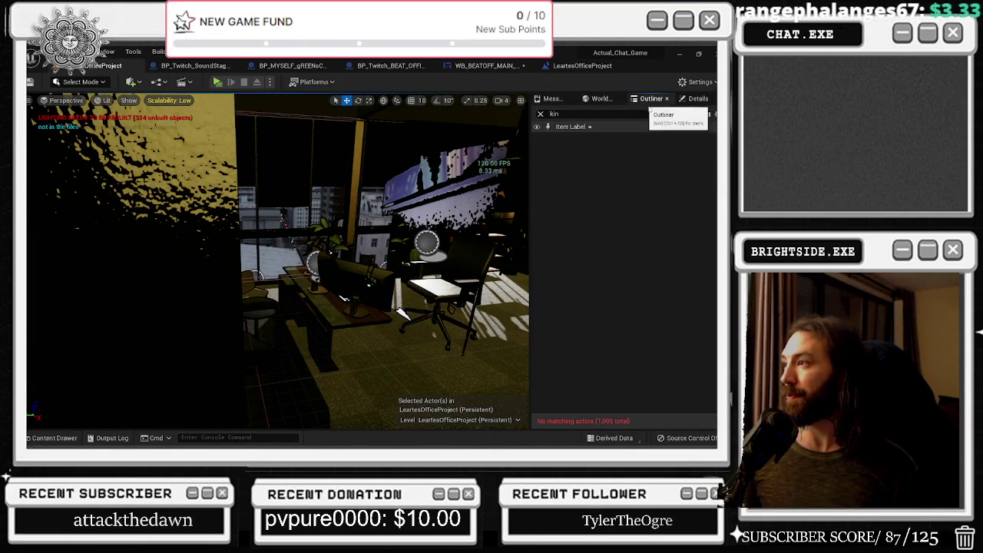
left_click(540, 113)
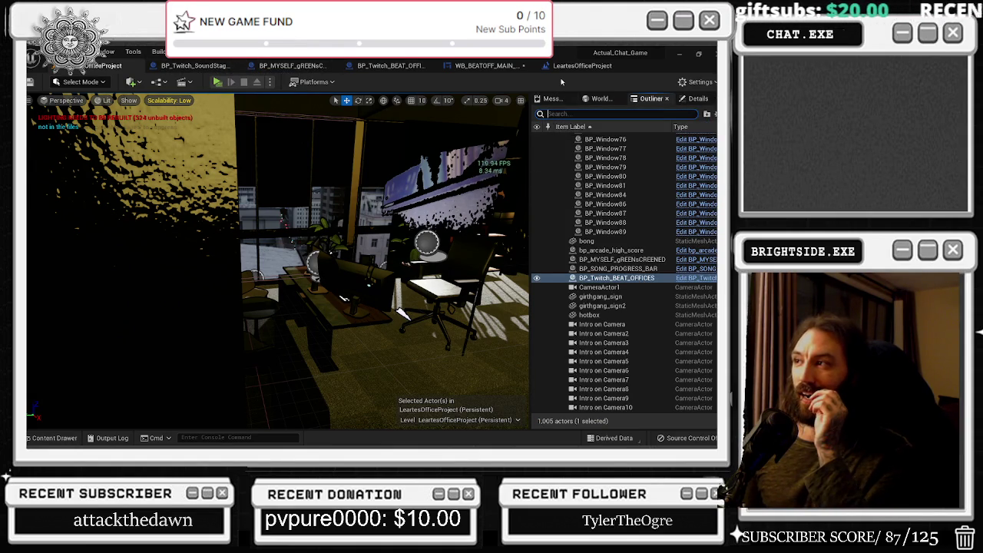
From the Level Blueprint's Create Widget class, open the WB_BEATOFF_MAIN_MENU widget blueprint
left_click(568, 66)
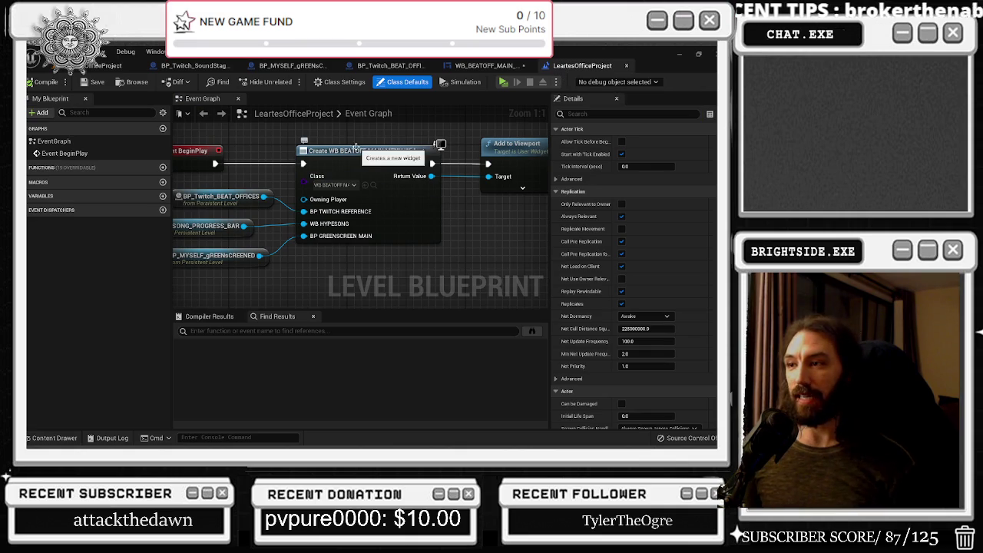
key("Home")
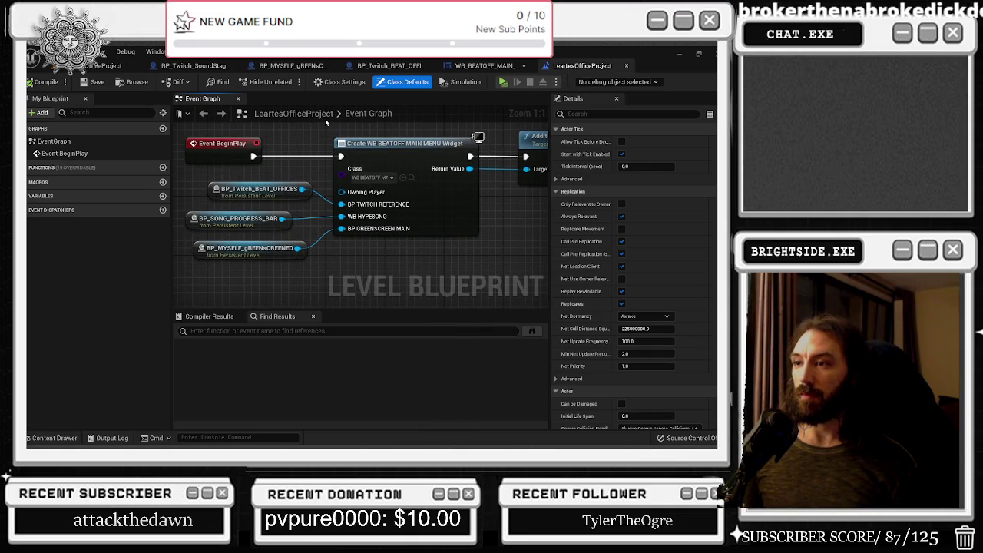
left_click(249, 192)
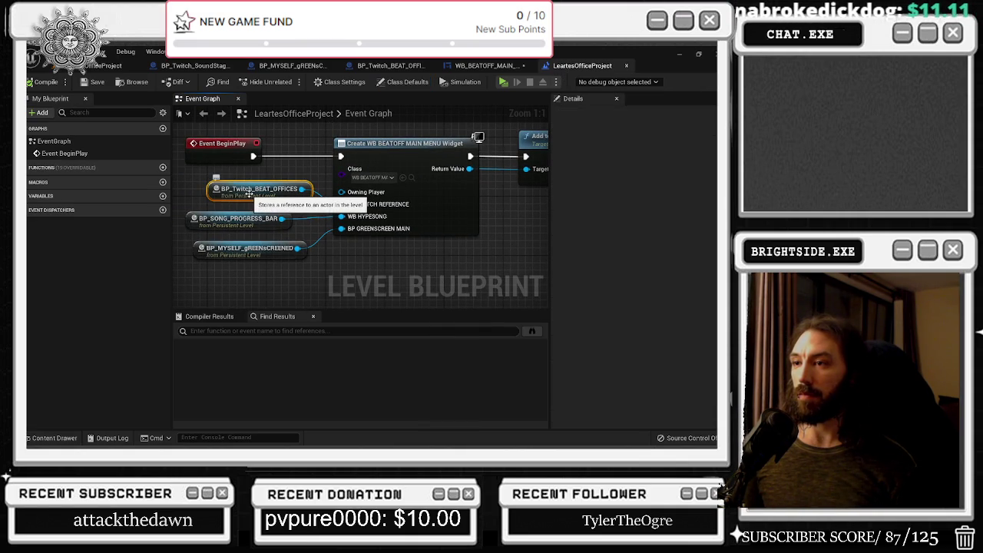
left_click(410, 178)
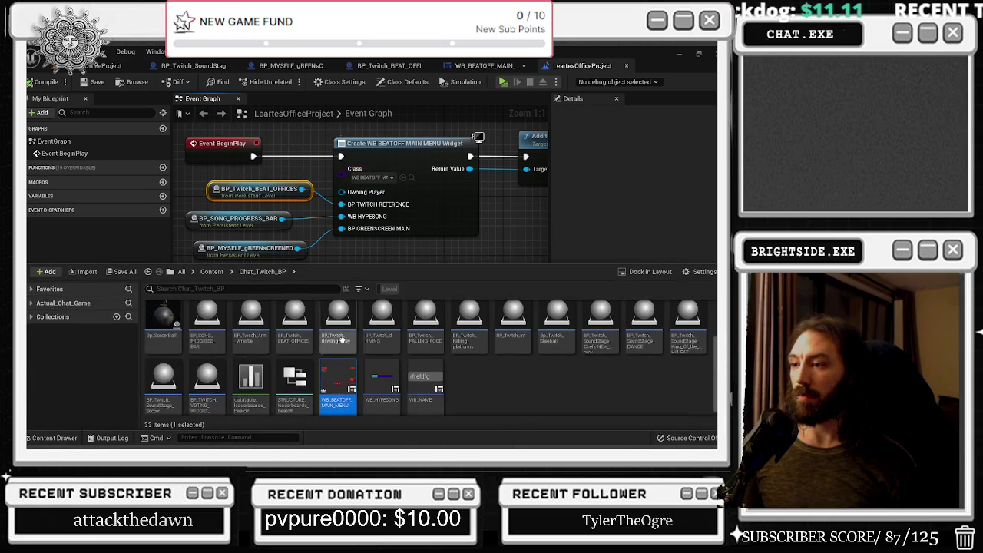
double_click(326, 387)
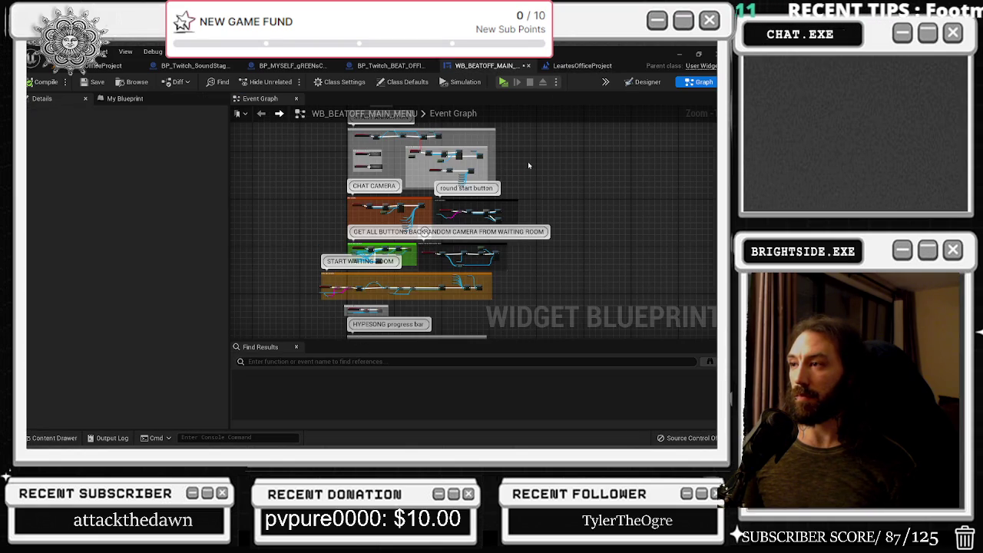
Search the menu graph's action list for 'debug'
scroll(524, 166, "up", 5)
right_click(378, 240)
type("debug f k")
key("BackSpace")
key("BackSpace")
key("BackSpace")
key("BackSpace")
key("BackSpace")
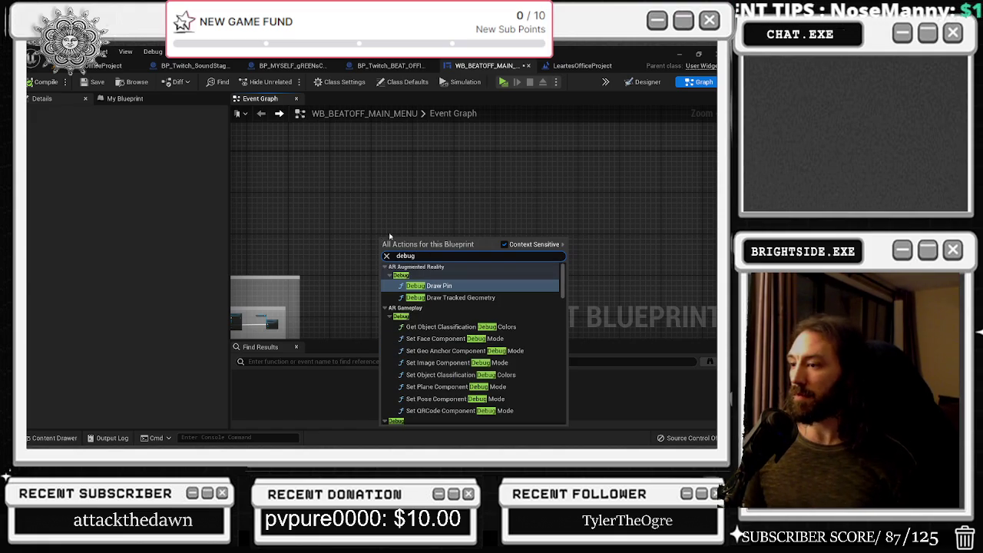
Survey the START ANIMATION and mouse comments, then switch to the Designer layout
scroll(528, 314, "down", 5)
left_click_drag(557, 308, 560, 407)
mouse_move(285, 240)
left_mouse_down()
mouse_move(464, 264)
mouse_move(481, 213)
left_mouse_up()
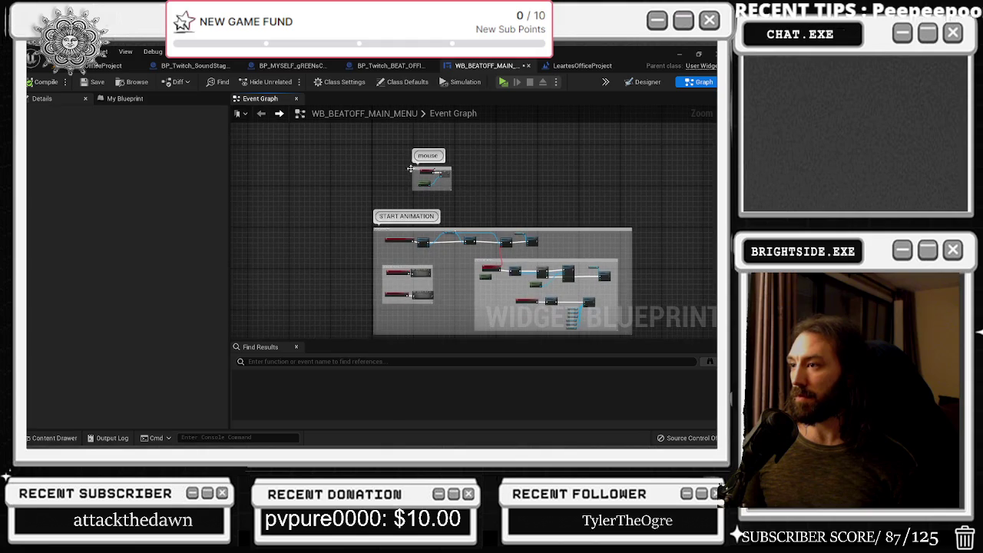
scroll(421, 183, "up", 5)
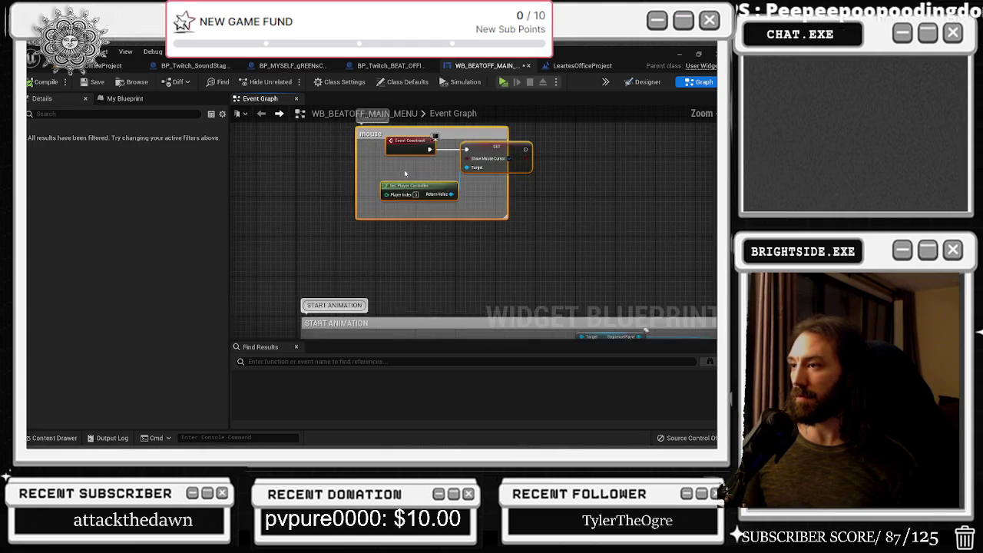
scroll(421, 182, "down", 5)
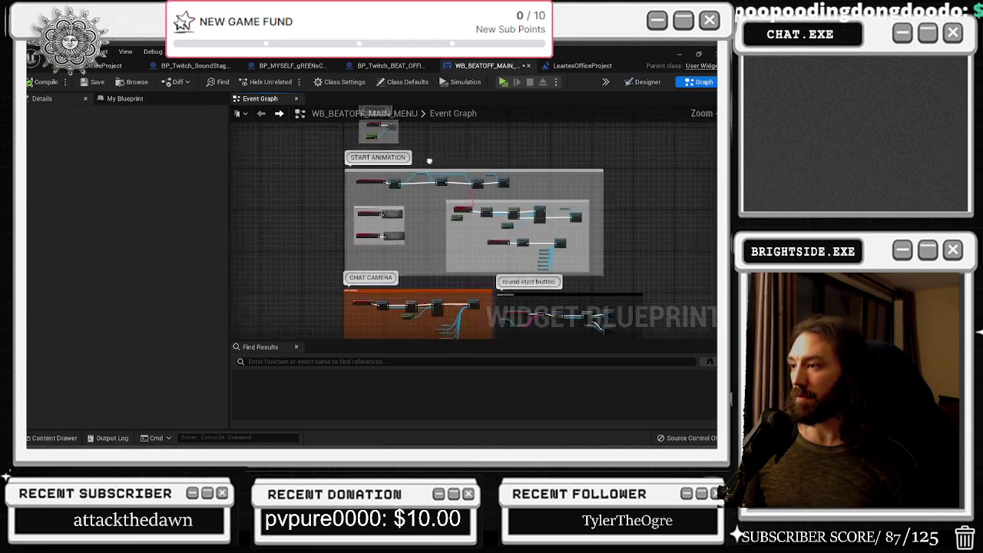
left_click(643, 82)
scroll(471, 261, "up", 2)
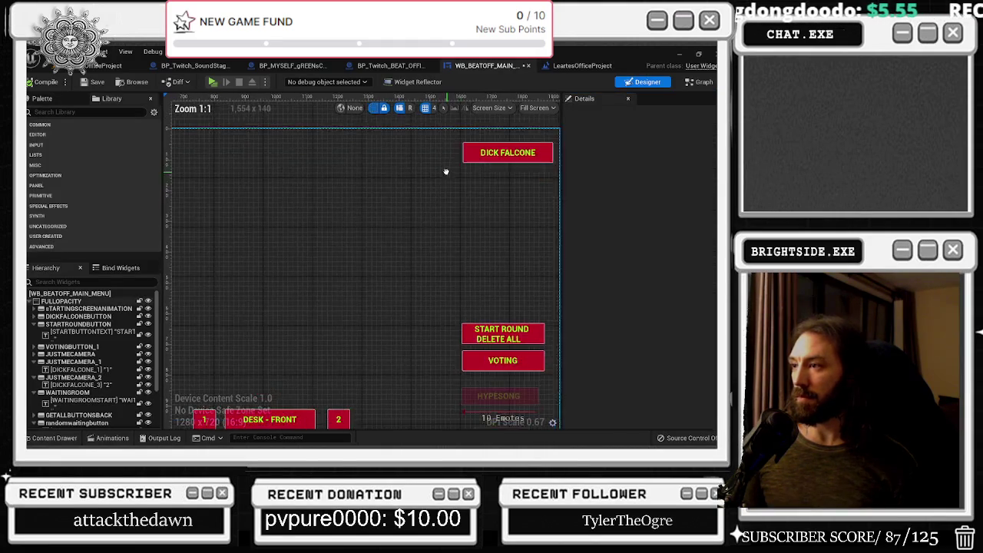
Duplicate the START ROUND button and place the copy above the original
scroll(452, 205, "down", 1)
left_click(482, 312)
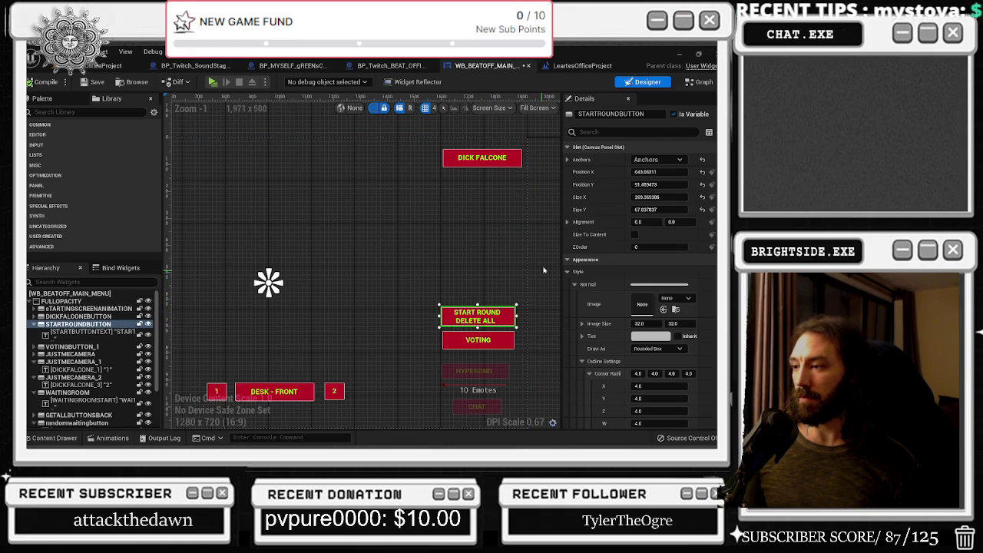
key("ctrl+d")
mouse_move(476, 327)
left_mouse_down()
mouse_move(380, 314)
mouse_move(512, 298)
left_mouse_up()
Relabel the copied button 'SHOW LEADERBOARDS' on two centred lines
left_click(477, 292)
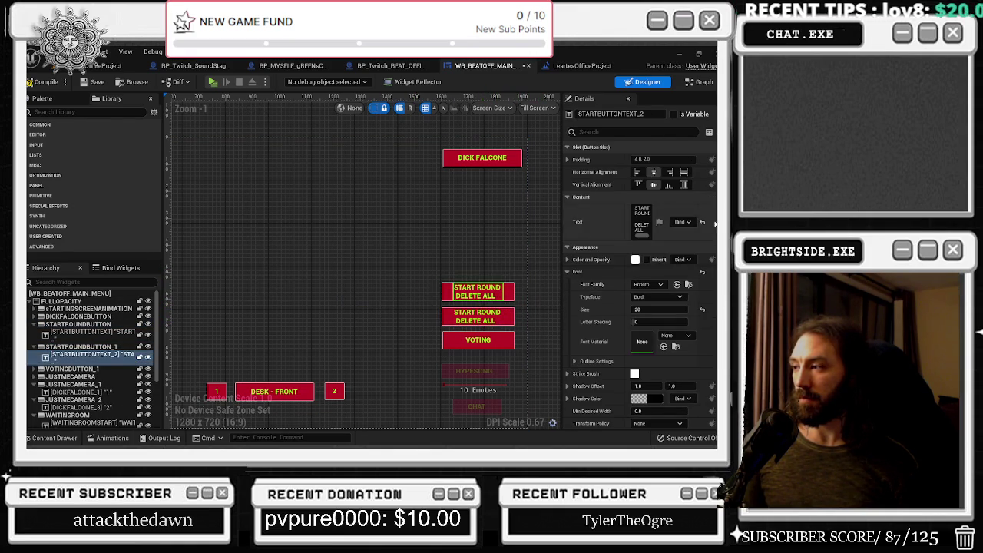
left_click(641, 220)
type("thi")
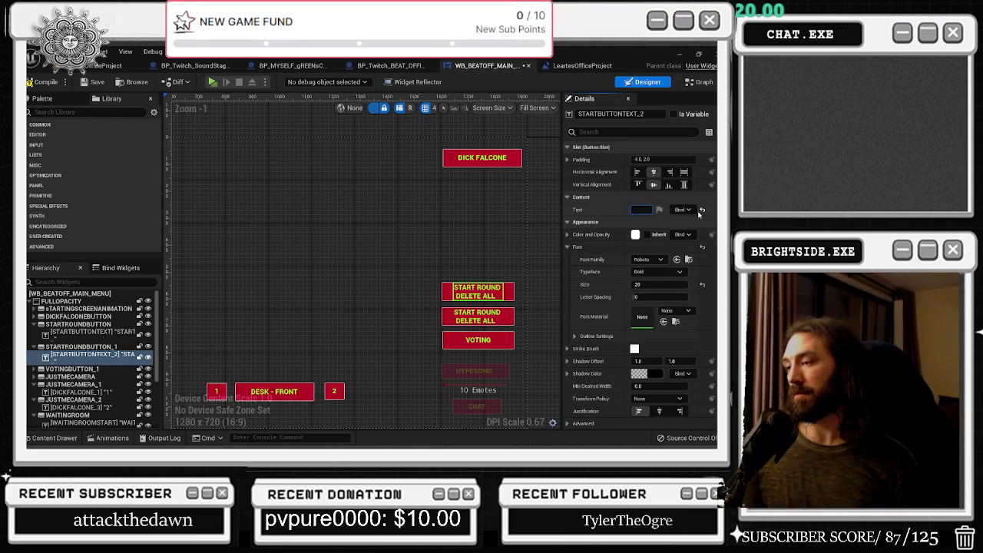
type("Show the Leade")
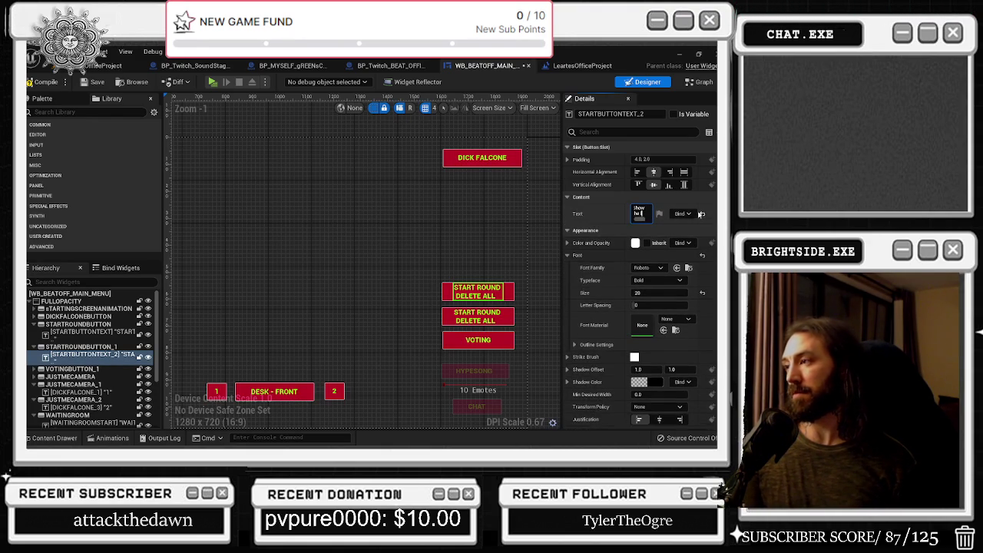
type("s")
key("Return")
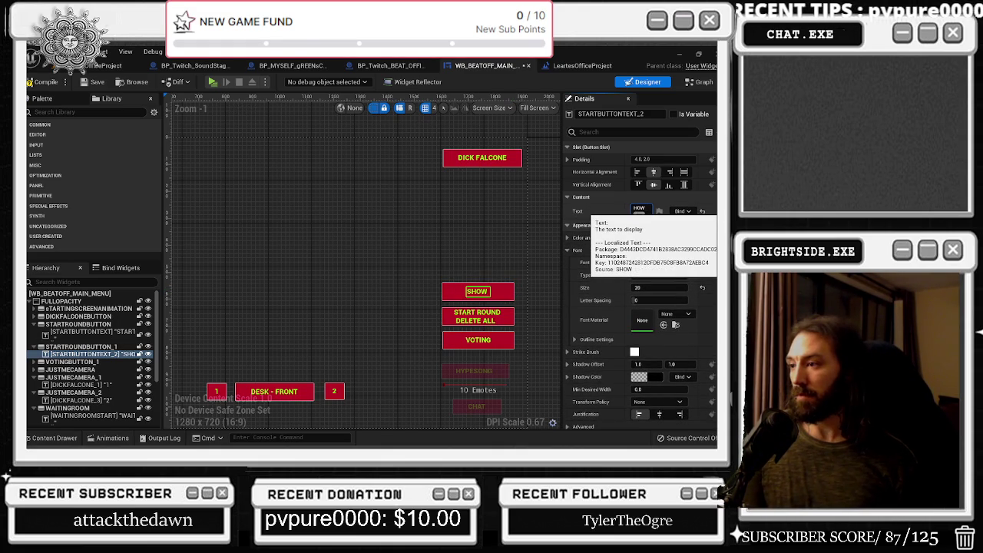
type("Falerboards")
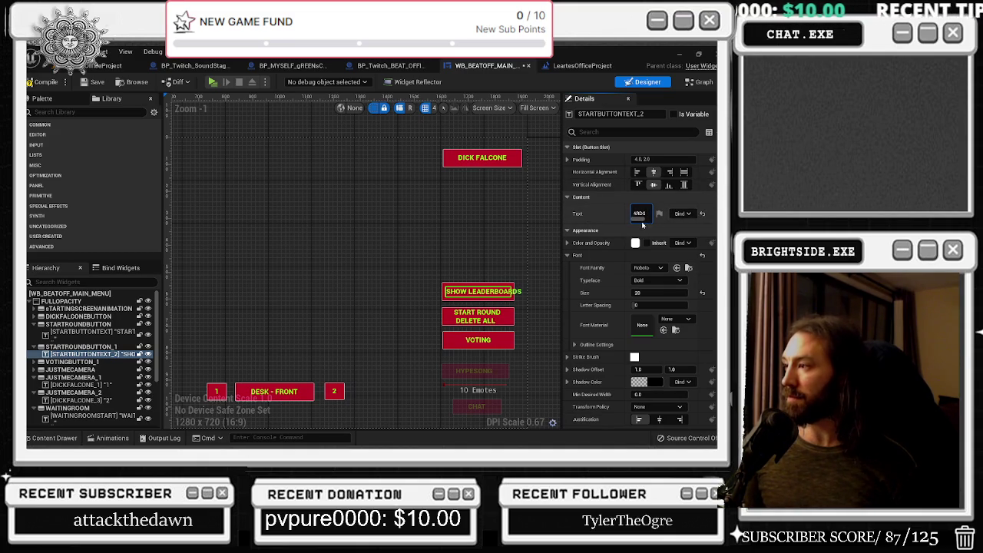
left_click(607, 198)
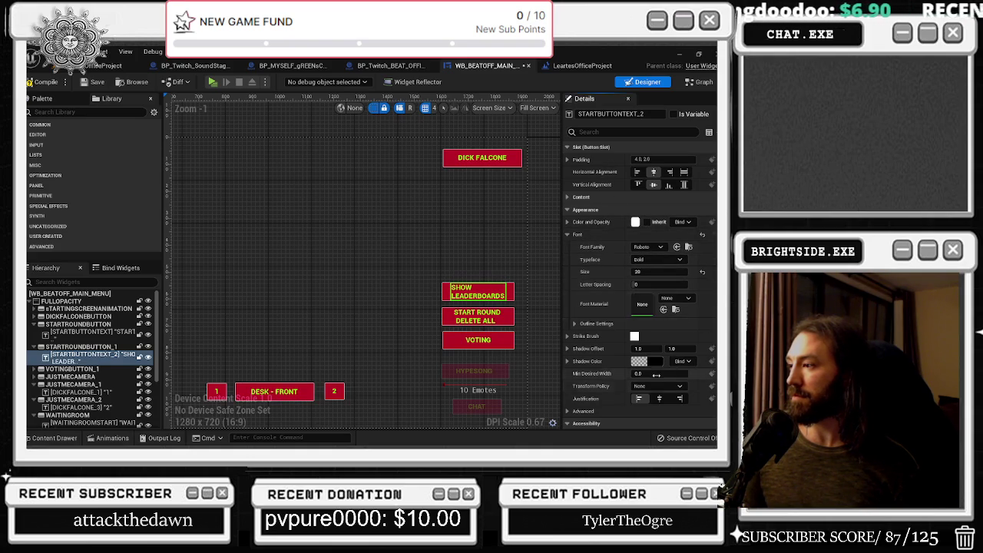
left_click(622, 198)
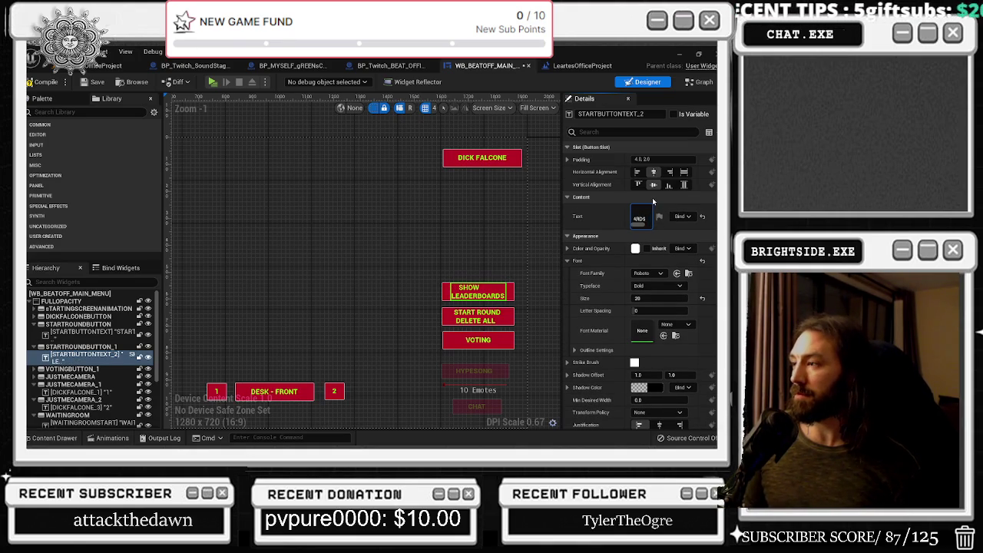
left_click(453, 231)
left_click(488, 298)
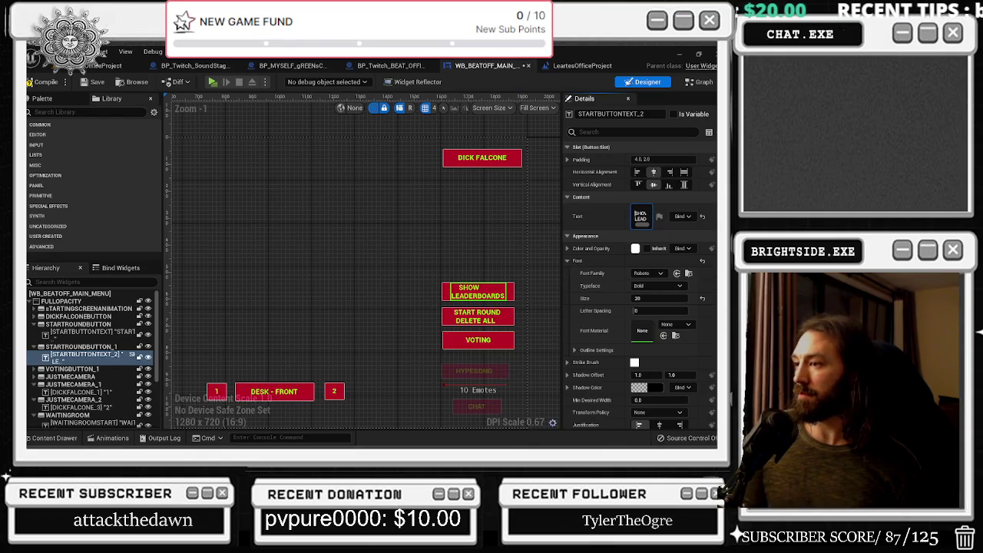
key("BackSpace")
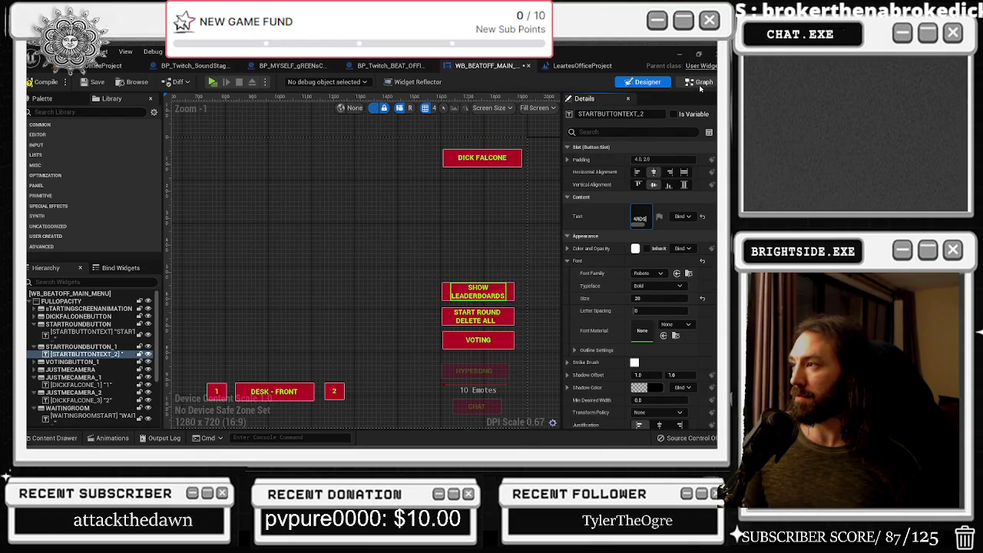
Show the widget's Event Graph and enlarge the mouse comment box upward and to the right
left_click(701, 82)
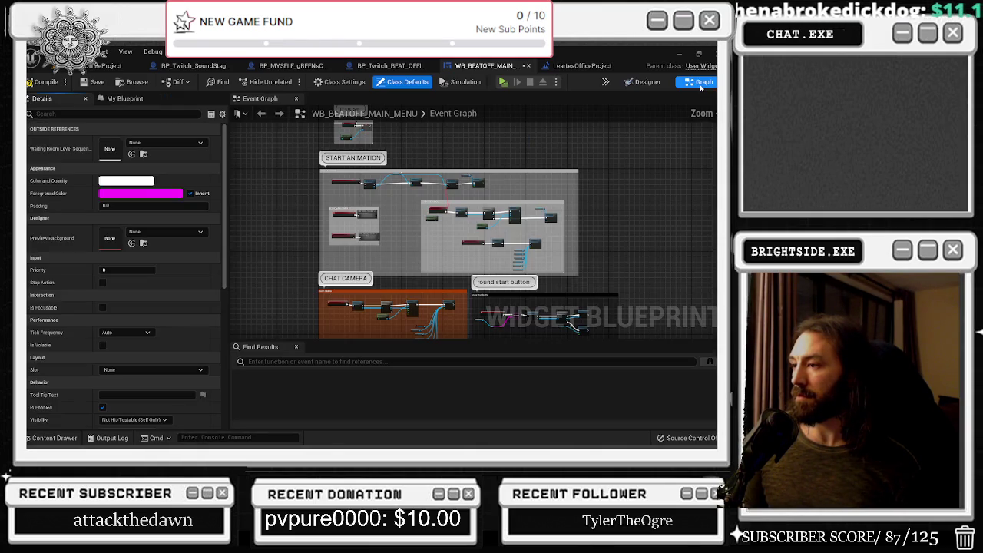
scroll(371, 172, "up", 5)
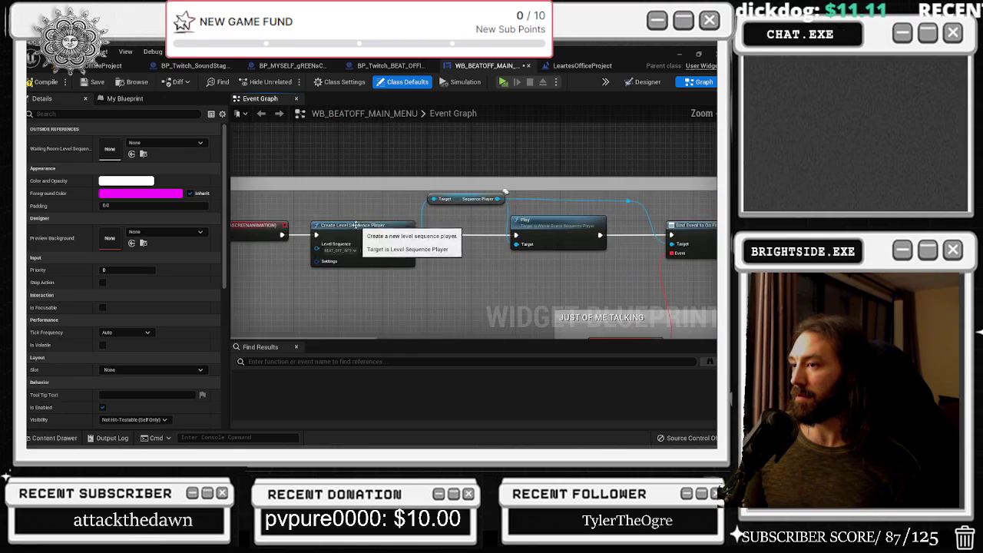
scroll(417, 244, "down", 3)
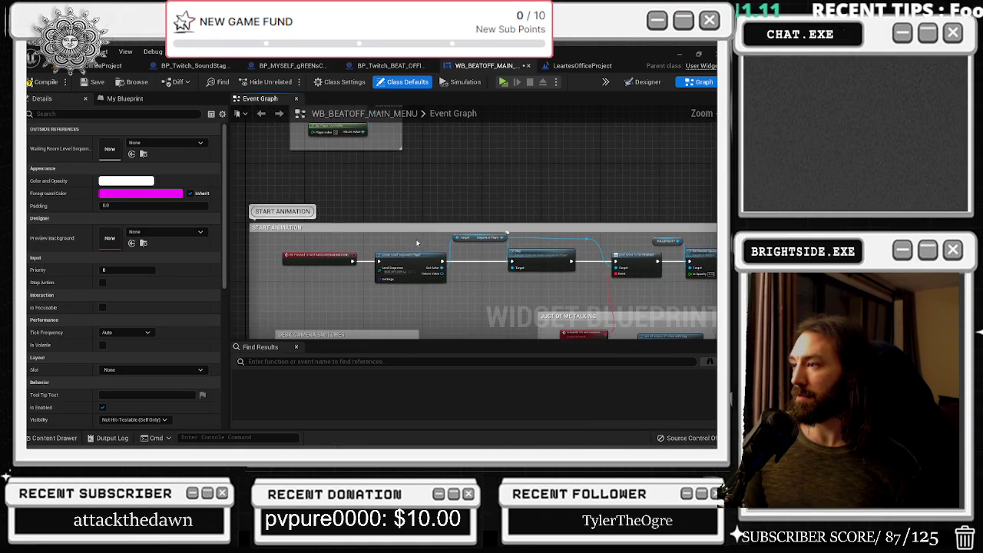
left_click_drag(369, 245, 398, 238)
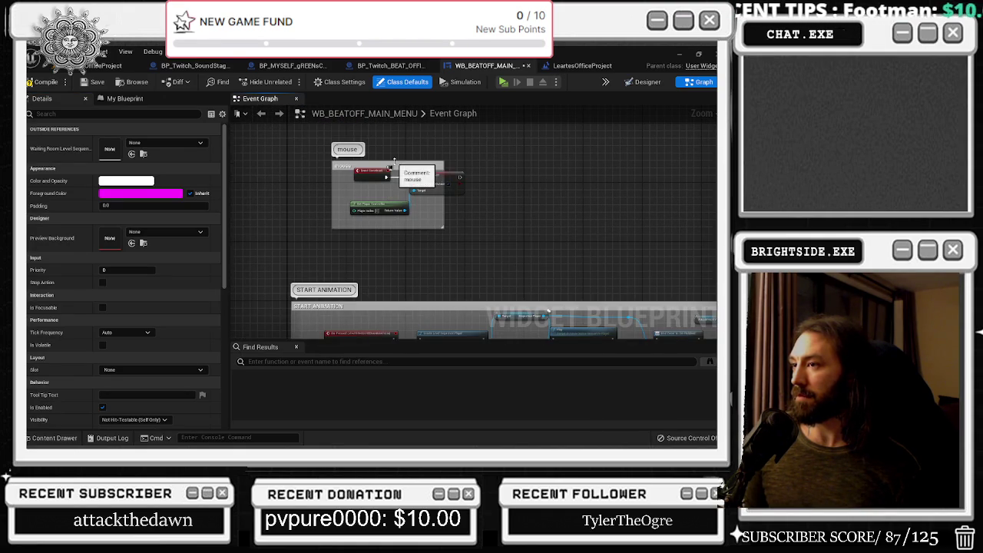
left_click_drag(331, 161, 329, 153)
left_click_drag(442, 151, 501, 149)
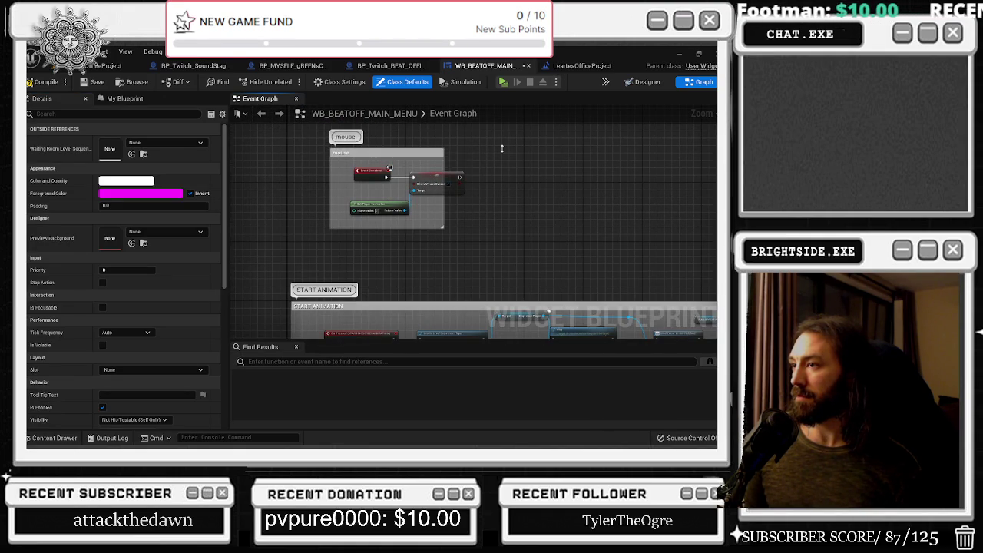
left_click_drag(441, 161, 496, 175)
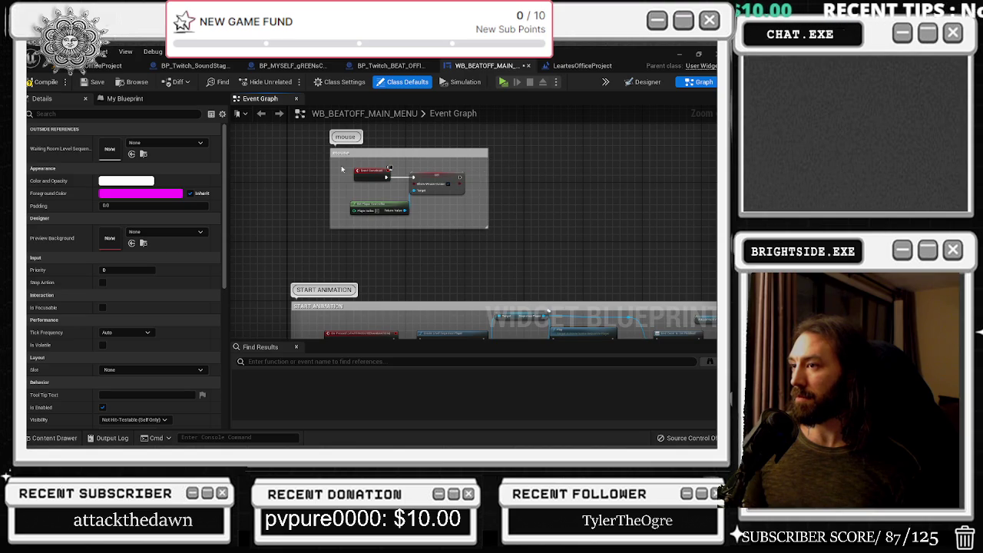
Box-select the START ANIMATION group nodes, then clear the selection
left_click_drag(456, 208, 434, 98)
left_click(322, 223)
mouse_move(289, 191)
left_mouse_down()
mouse_move(657, 223)
mouse_move(506, 192)
mouse_move(338, 189)
mouse_move(364, 189)
left_mouse_up()
left_click(507, 263)
scroll(318, 221, "up", 2)
scroll(369, 202, "down", 2)
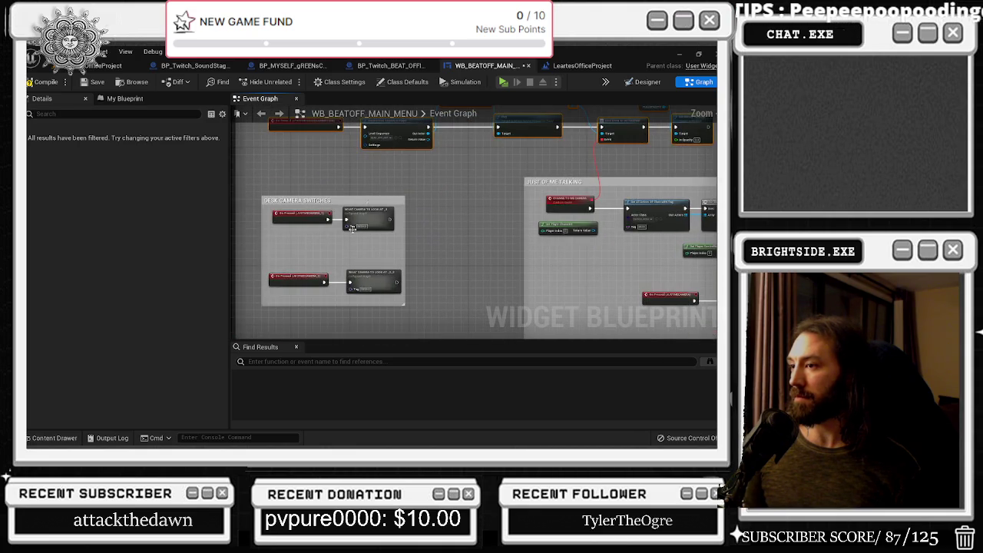
Make DESK CAMERA SWITCHES taller and survey the JUST OF ME TALKING, START WAITING ROOM and HYPESONG groups
left_click_drag(359, 205, 359, 197)
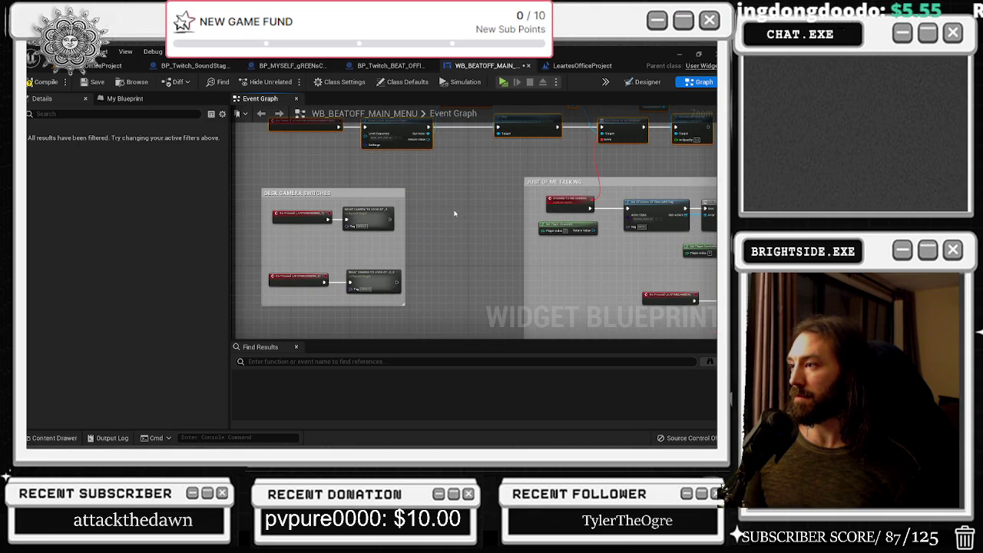
left_click_drag(454, 214, 288, 232)
scroll(450, 232, "up", 3)
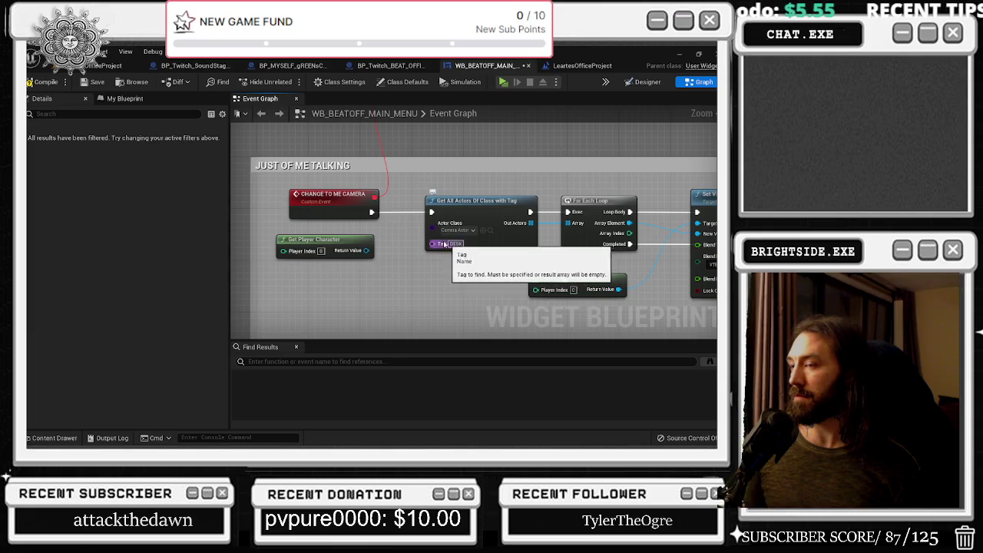
left_click(486, 268)
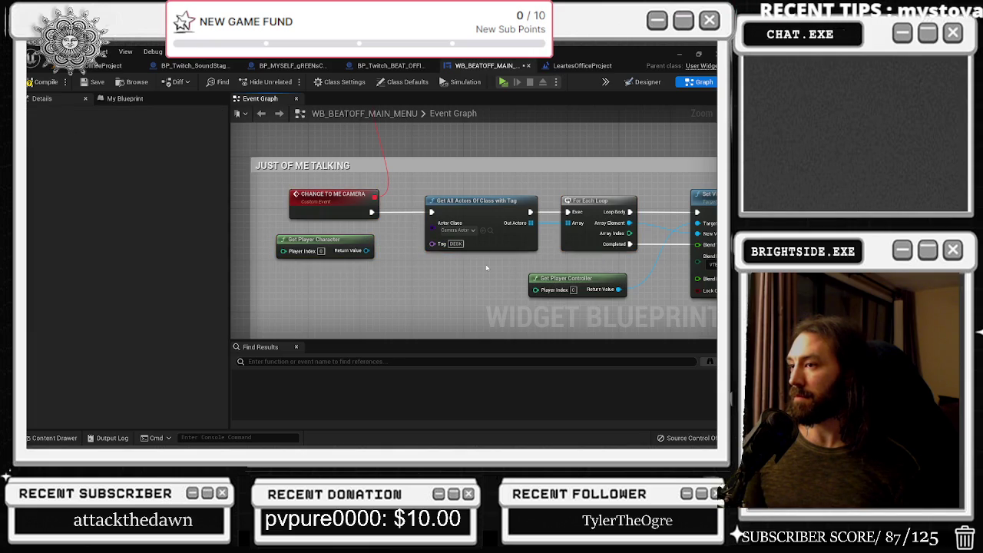
scroll(476, 263, "down", 3)
scroll(453, 294, "up", 3)
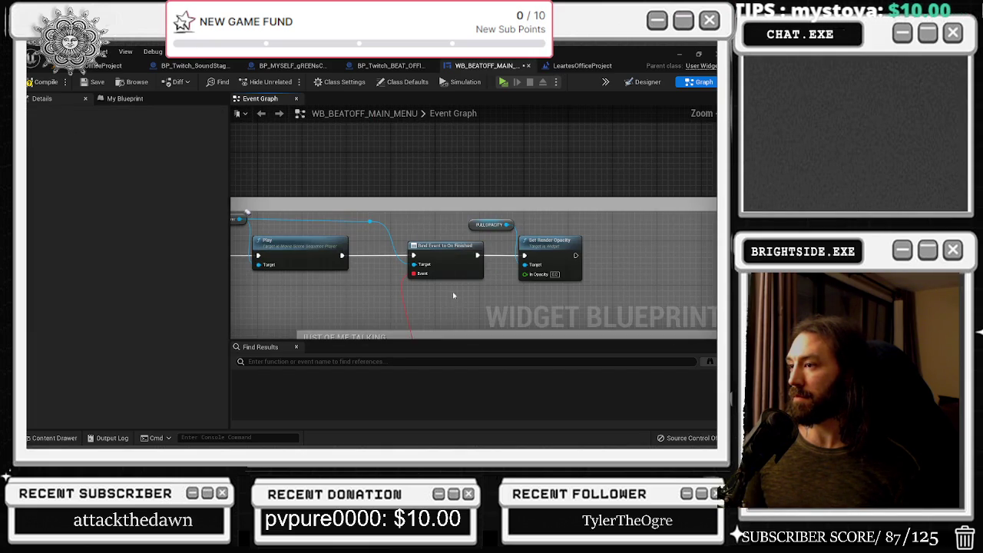
mouse_move(455, 311)
left_mouse_down()
mouse_move(432, 152)
mouse_move(449, 160)
left_mouse_up()
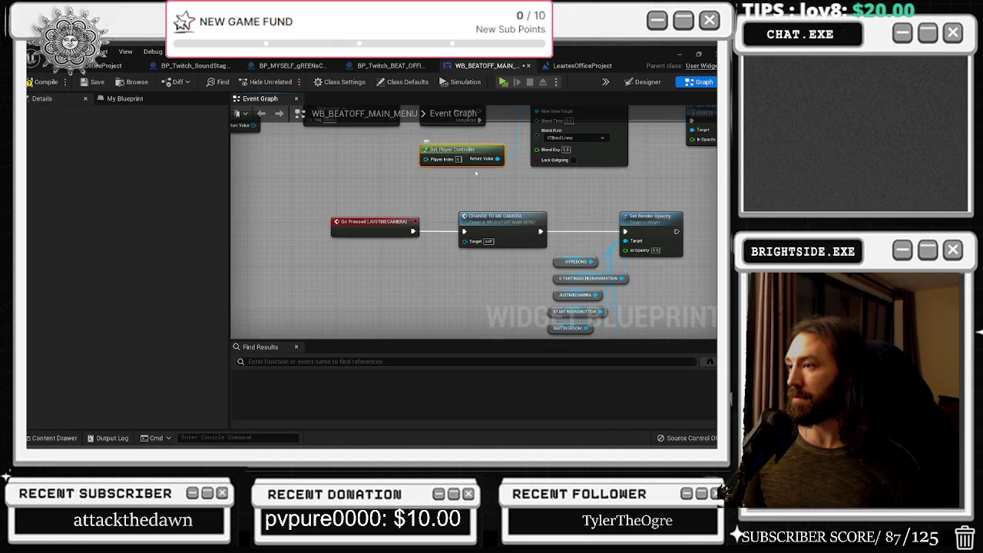
scroll(442, 207, "down", 5)
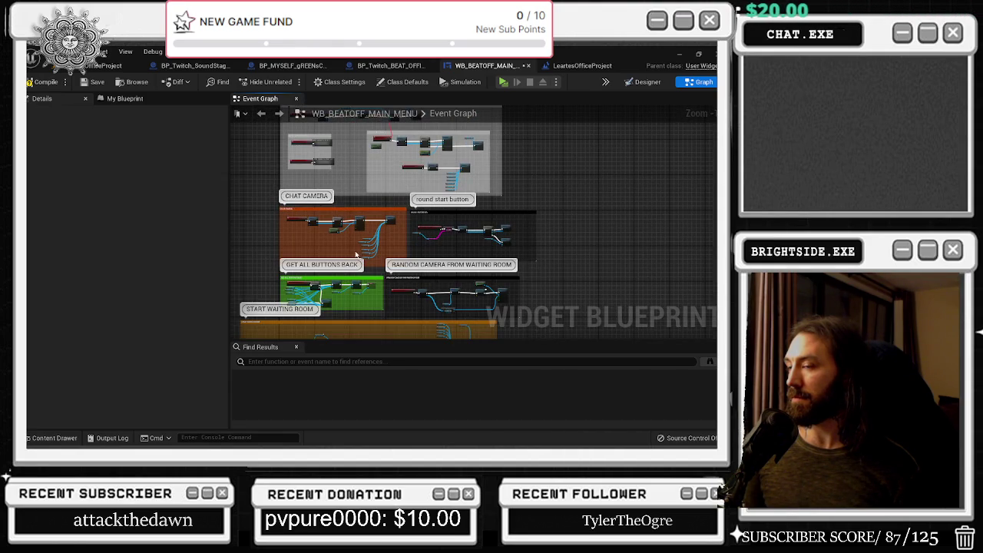
left_click_drag(356, 253, 458, 122)
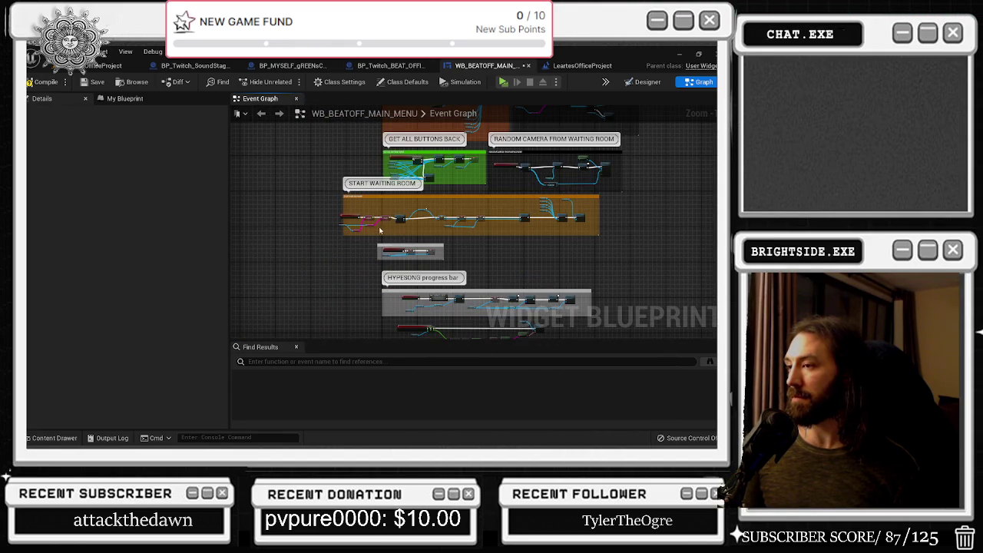
mouse_move(377, 236)
left_mouse_down()
mouse_move(322, 253)
mouse_move(361, 292)
mouse_move(405, 229)
mouse_move(417, 234)
mouse_move(417, 287)
mouse_move(365, 240)
left_mouse_up()
Add an On Pressed event for the SHOW LEADERBOARDS button, then view the level blueprint
left_click(649, 82)
scroll(522, 353, "down", 4)
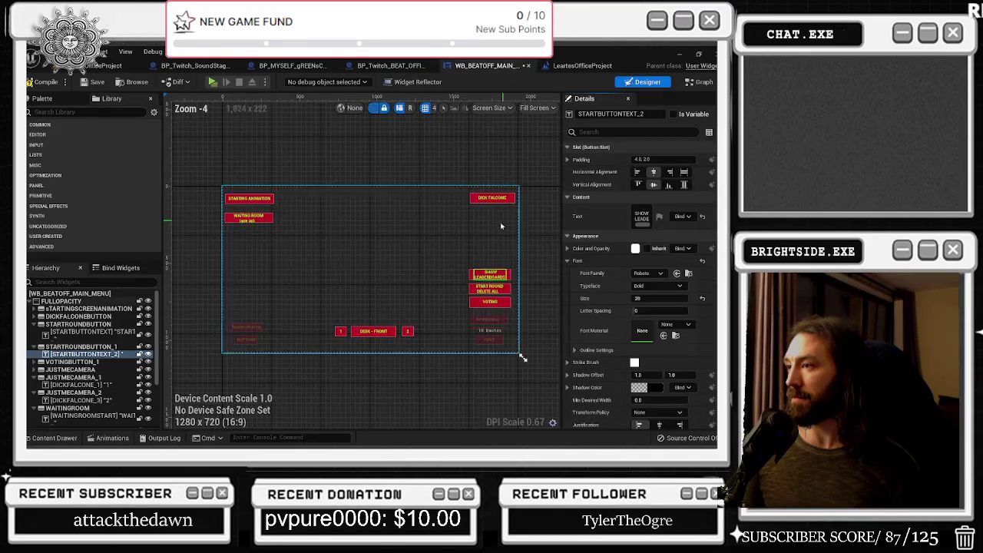
scroll(476, 292, "up", 4)
left_click(459, 265)
scroll(672, 374, "down", 10)
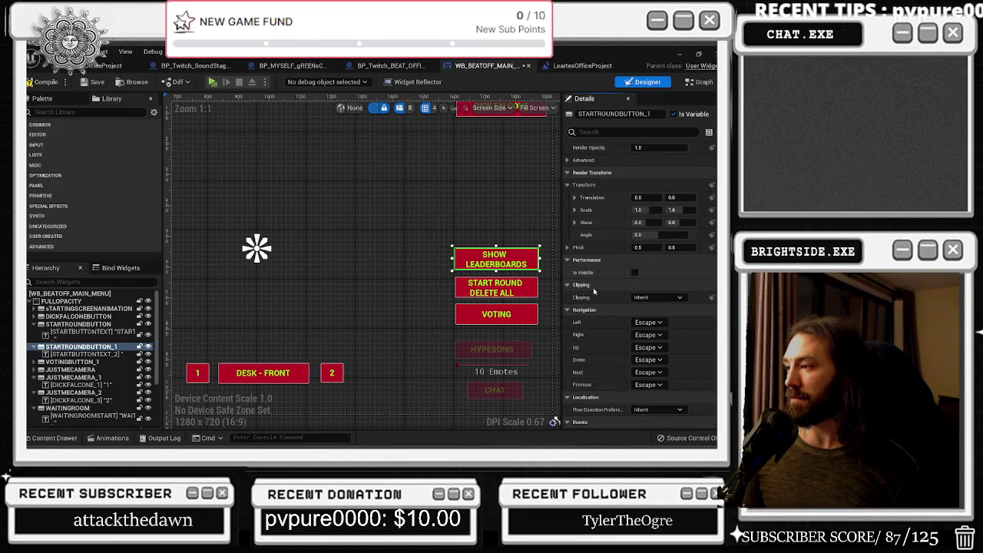
scroll(673, 374, "down", 3)
left_click(677, 376)
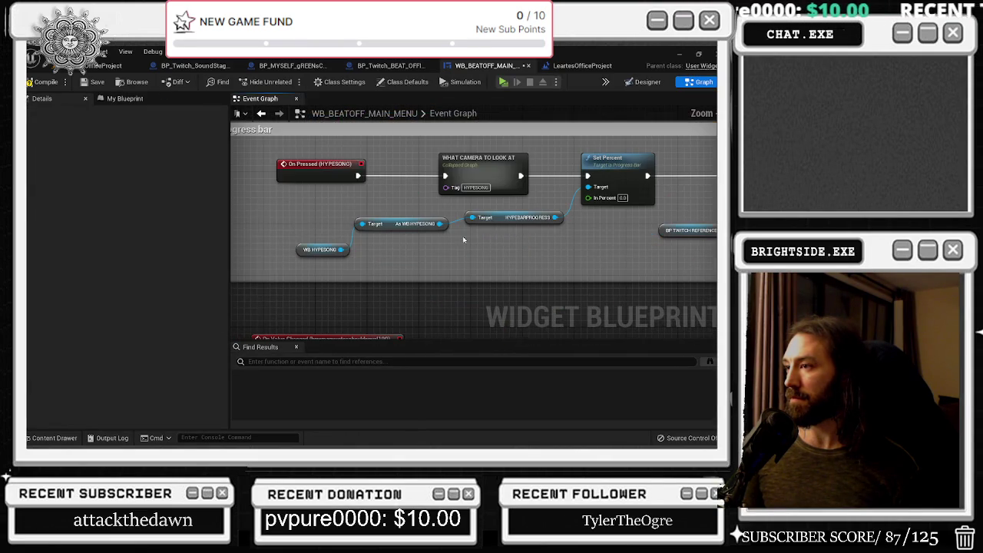
scroll(460, 230, "down", 5)
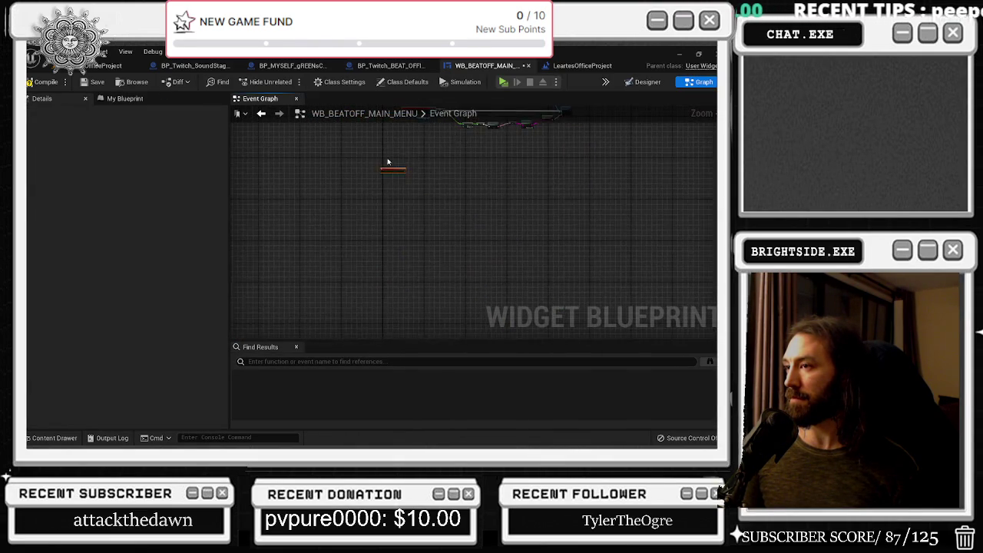
left_click(581, 65)
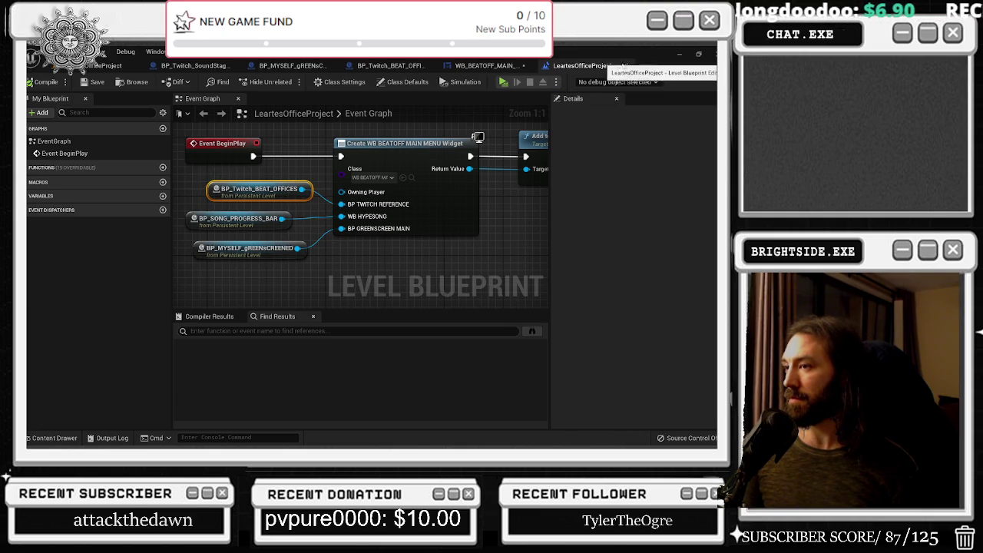
Place a BP TWITCH REFERENCE getter in the main menu widget graph
left_click(488, 66)
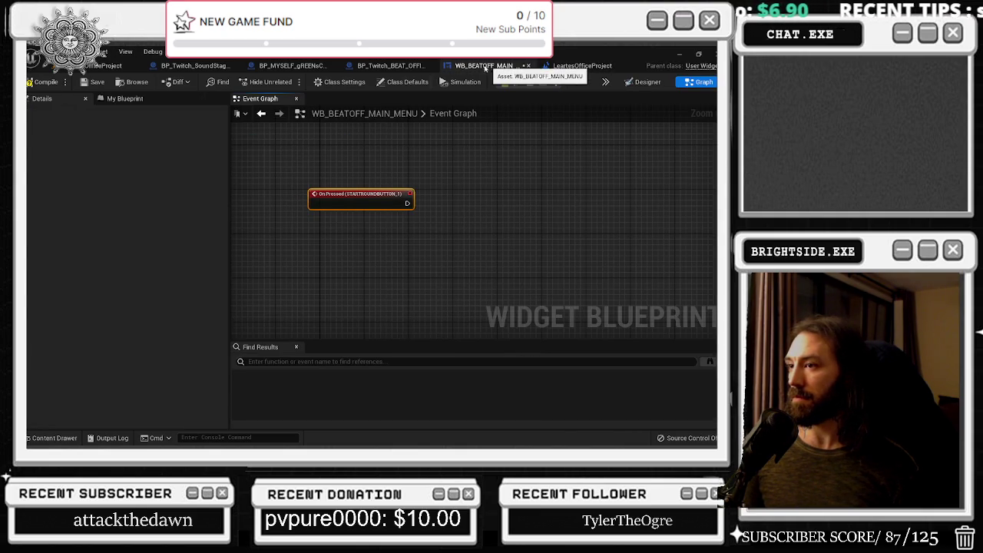
left_click(124, 98)
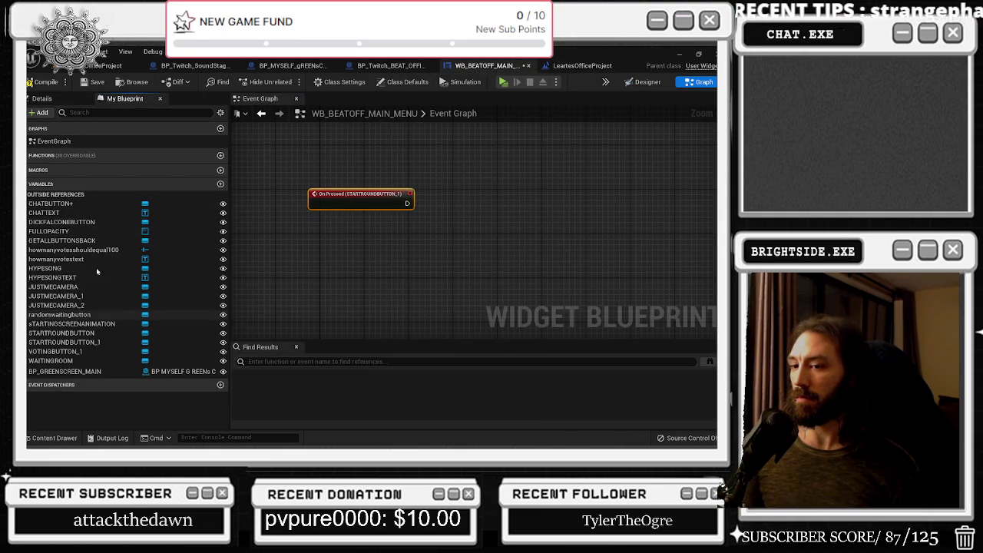
left_click(138, 112)
type("W")
key("BackSpace")
type("TW")
mouse_move(68, 193)
left_mouse_down()
mouse_move(408, 233)
mouse_move(388, 229)
mouse_move(465, 228)
mouse_move(451, 225)
left_mouse_up()
type("GET")
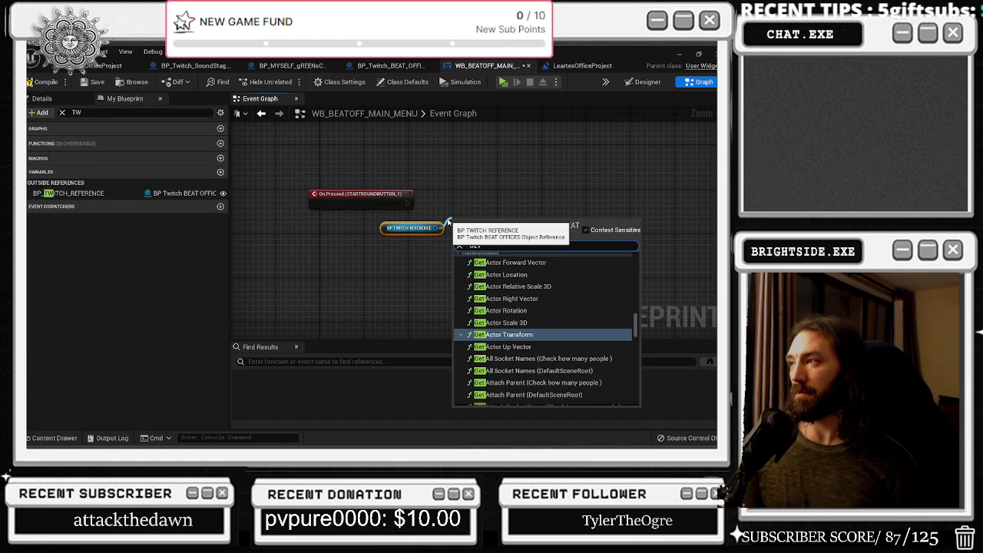
Copy the check leader boards printing nodes from BP_Twitch_BEAT_OFFICES into the menu graph
left_click(390, 65)
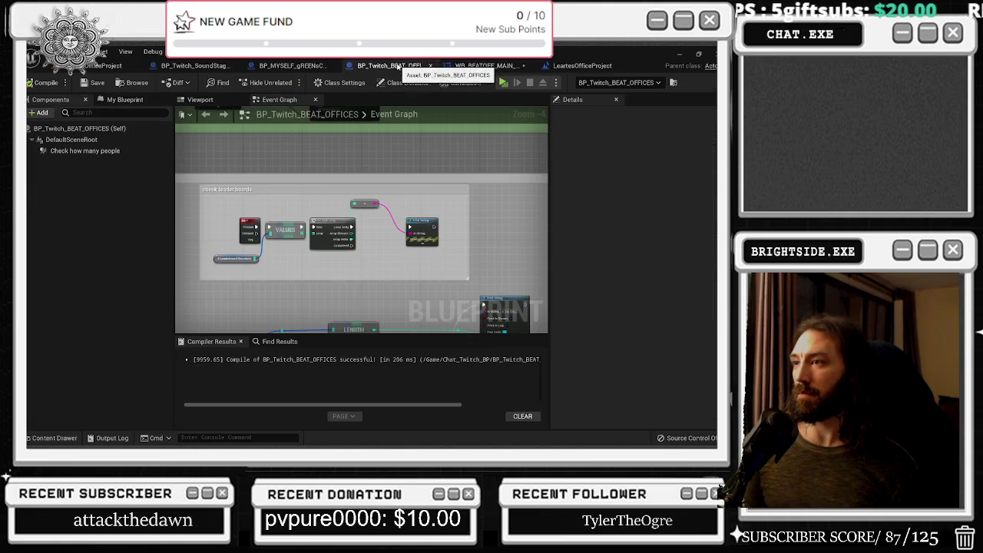
scroll(258, 254, "up", 2)
left_click(195, 211)
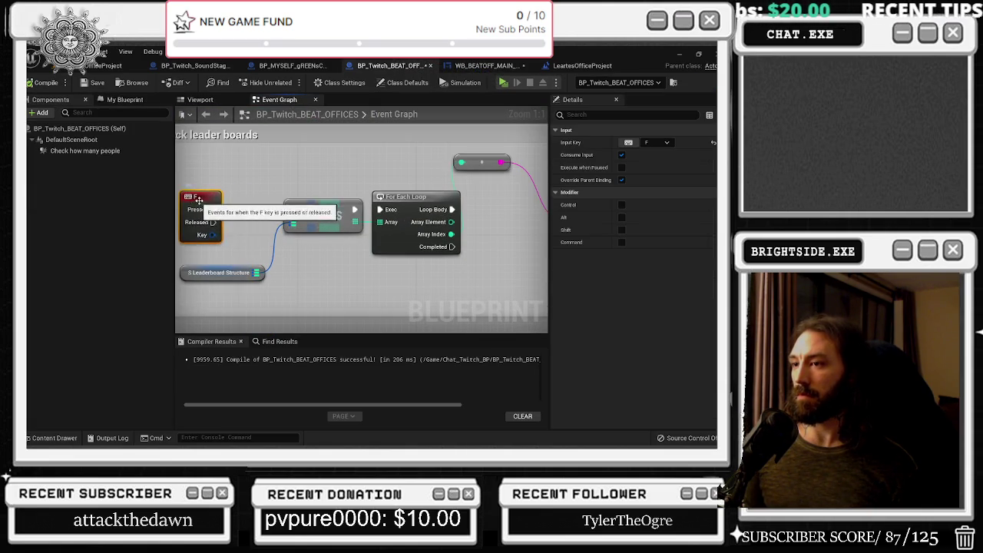
scroll(235, 204, "down", 1)
mouse_move(228, 174)
left_mouse_down()
mouse_move(453, 230)
mouse_move(504, 257)
left_mouse_up()
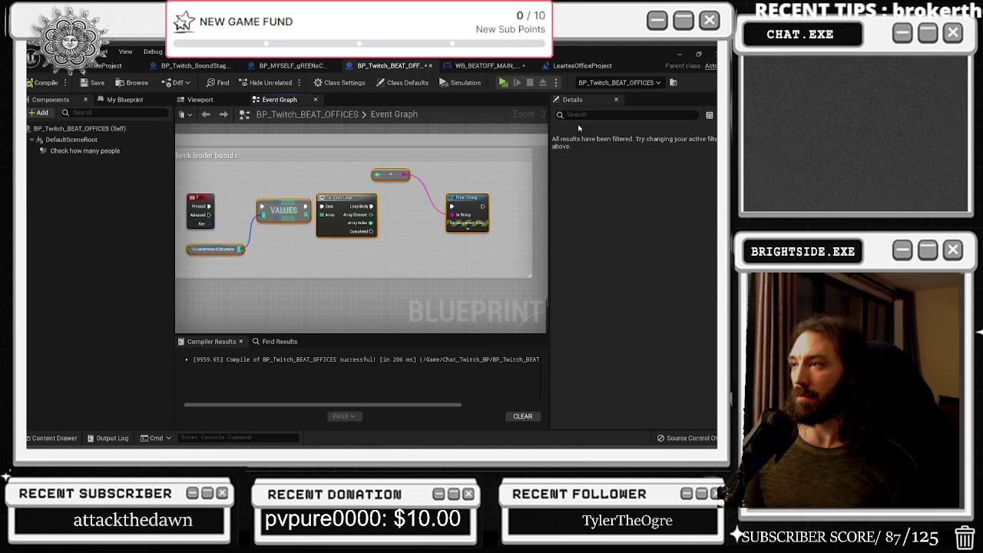
left_click(482, 66)
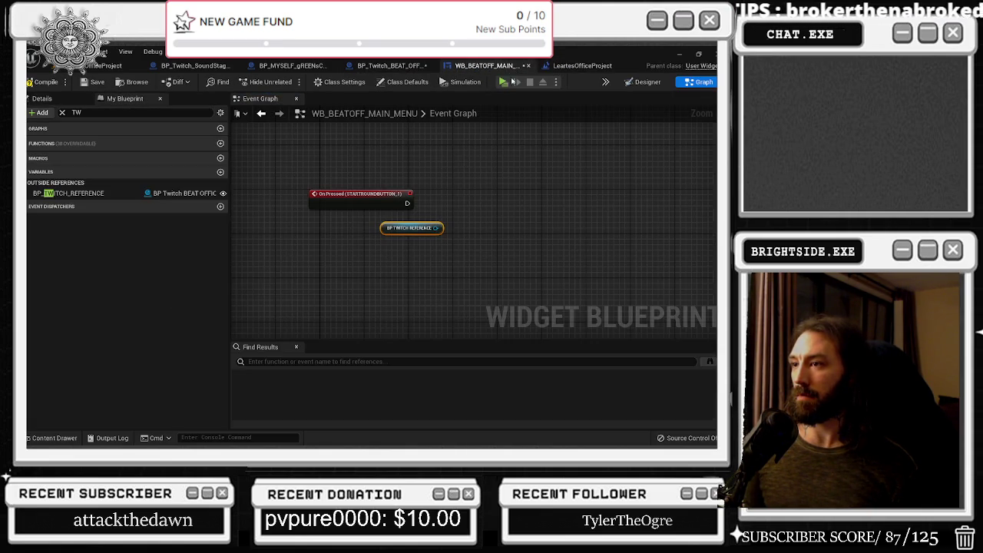
key("ctrl+v")
left_click_drag(437, 280, 442, 280)
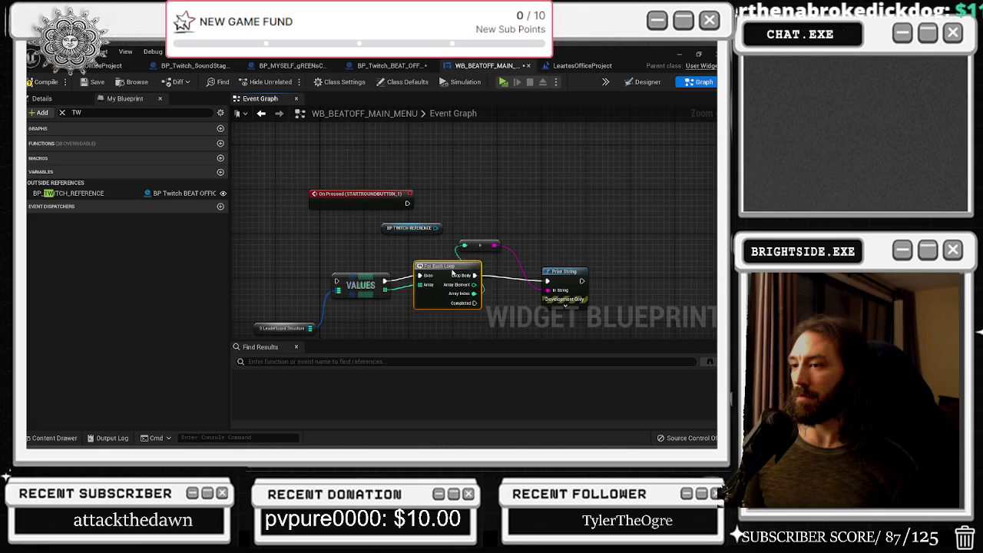
Wire the Twitch reference's S Leaderboard Structure into VALUES and drive VALUES from On Pressed
left_click_drag(435, 228, 455, 220)
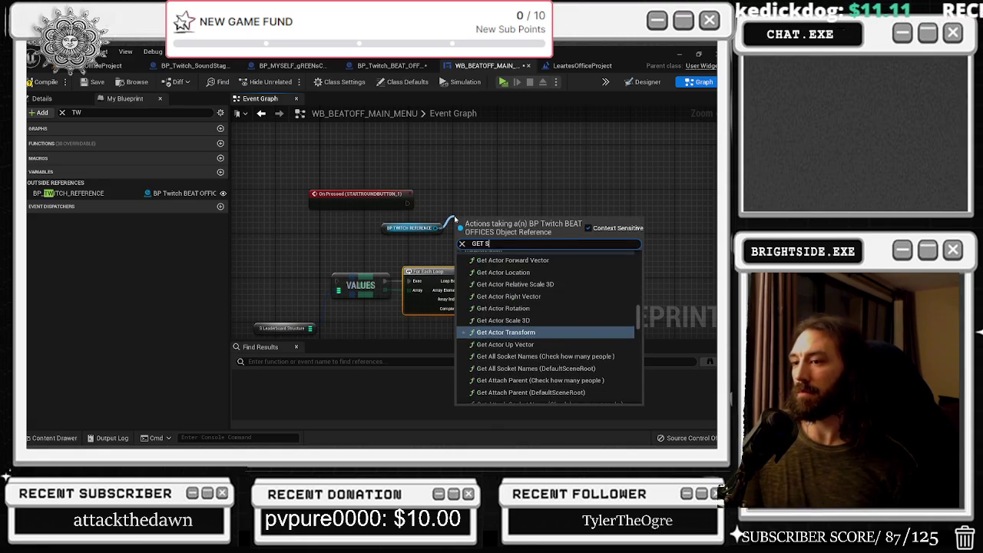
type("leaderboard")
key("Return")
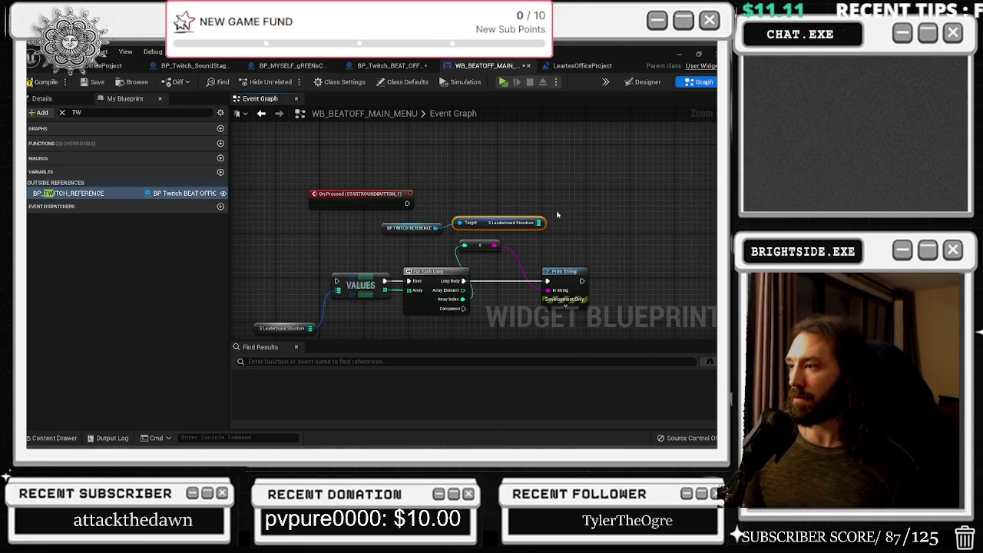
mouse_move(538, 223)
left_mouse_down()
mouse_move(347, 296)
mouse_move(338, 290)
left_mouse_up()
mouse_move(407, 203)
left_mouse_down()
mouse_move(327, 283)
mouse_move(340, 284)
left_mouse_up()
Arrange On Pressed, the conversion node, and the loop and print nodes beside VALUES
left_click_drag(361, 194, 262, 277)
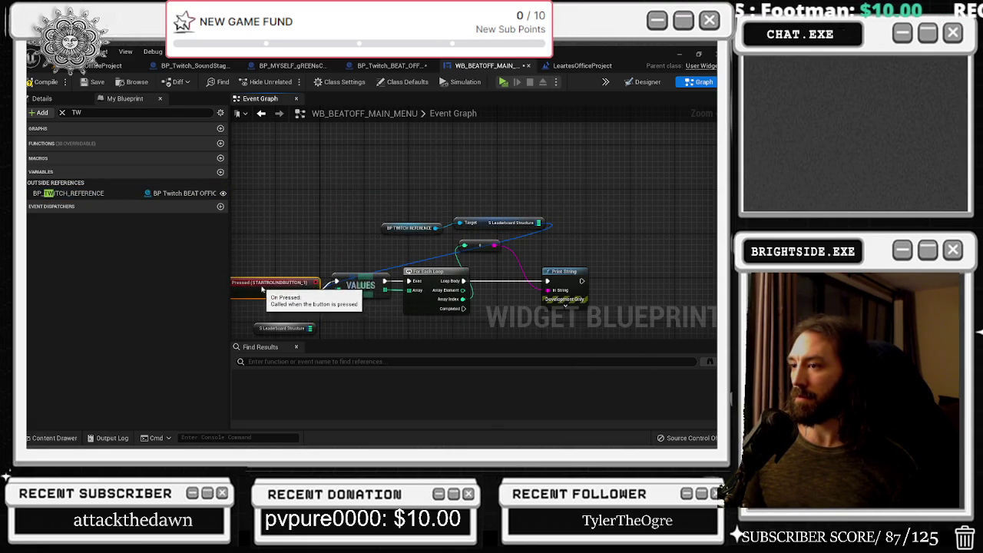
left_click_drag(480, 244, 502, 267)
mouse_move(395, 204)
left_mouse_down()
mouse_move(495, 248)
mouse_move(307, 239)
mouse_move(253, 251)
left_mouse_up()
mouse_move(291, 277)
left_mouse_down()
mouse_move(346, 277)
mouse_move(307, 262)
left_mouse_up()
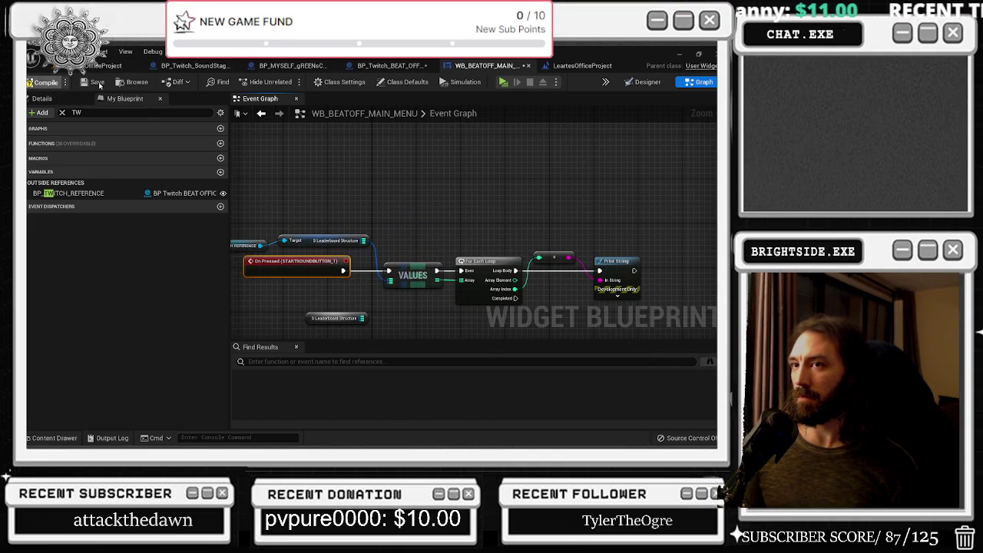
left_click(107, 66)
Play the level, press SHOW LEADERBOARDS to test the printout, then leave the game
left_click(218, 82)
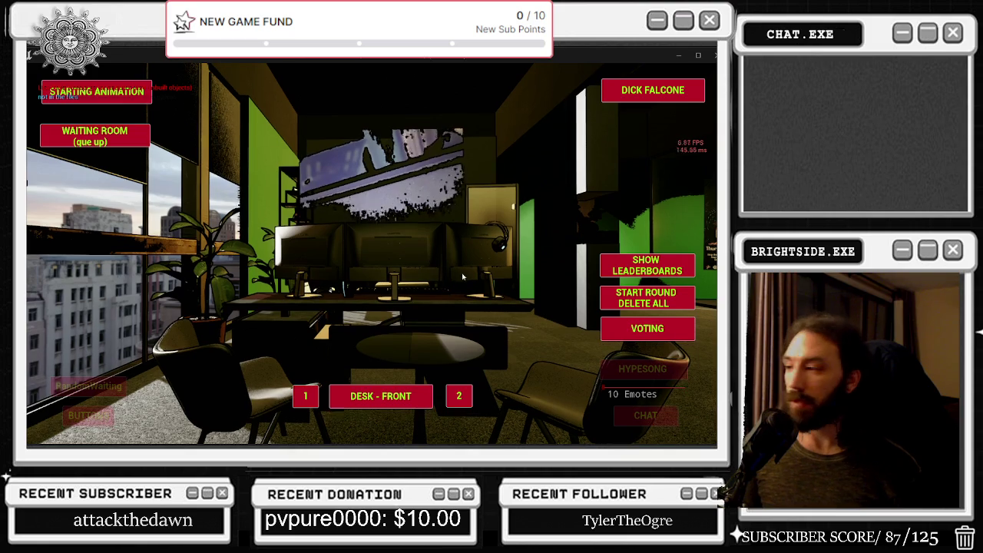
left_click(619, 266)
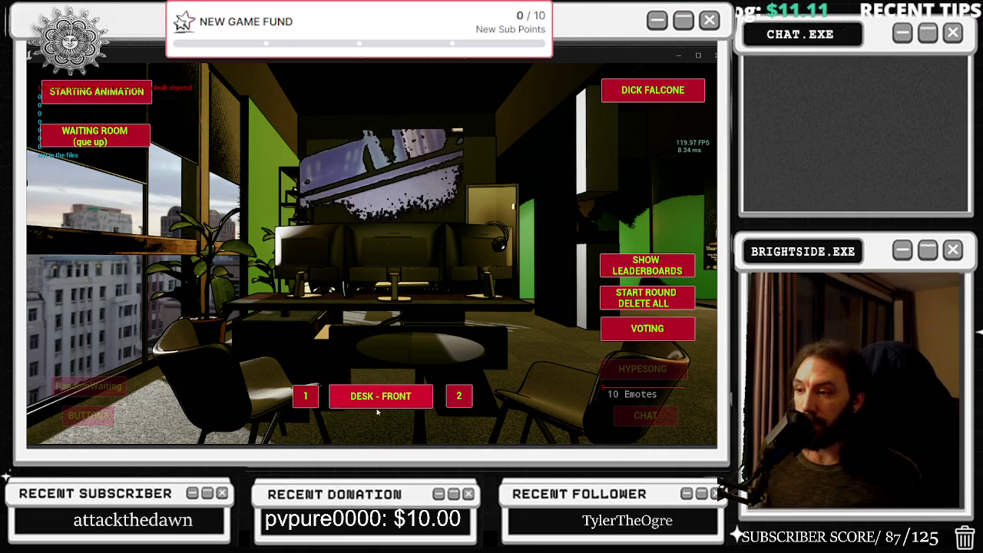
left_click(459, 396)
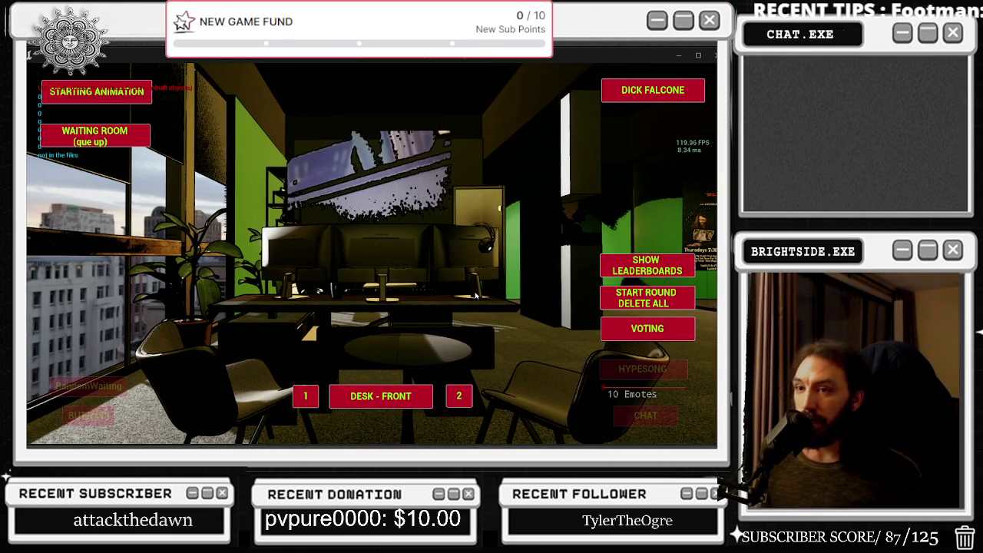
Stop play, check the level blueprint and WB_BEATOFF_MAIN_MENU graphs, then open BP_Twitch_BEAT_OFFICES
key("Escape")
left_click(399, 313)
left_click(181, 81)
left_click(150, 117)
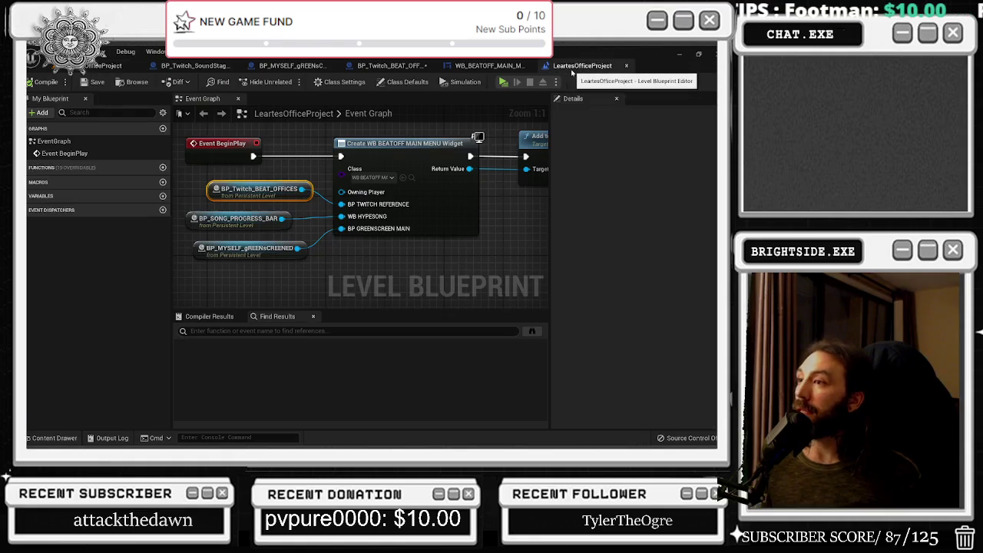
left_click(480, 66)
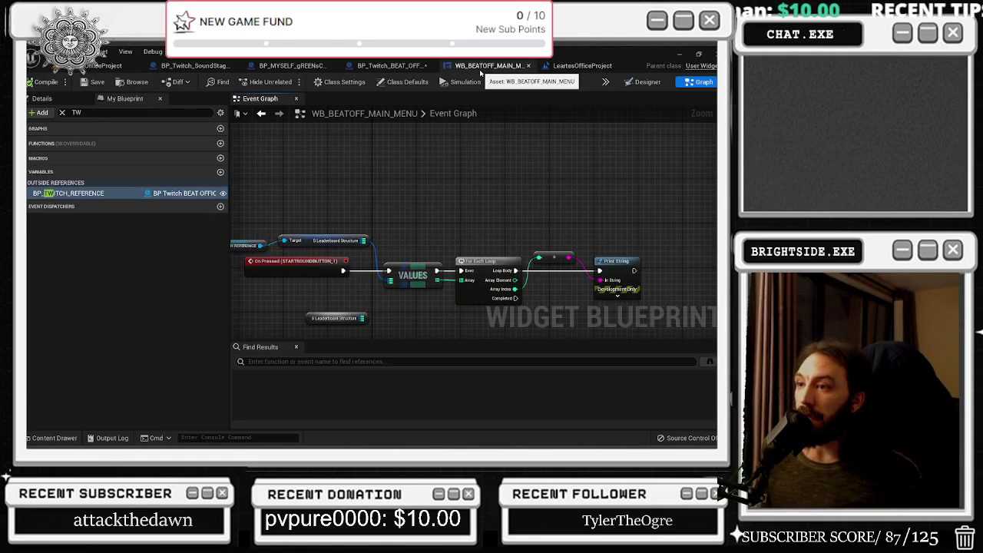
mouse_move(273, 275)
left_mouse_down()
mouse_move(313, 275)
mouse_move(273, 224)
left_mouse_up()
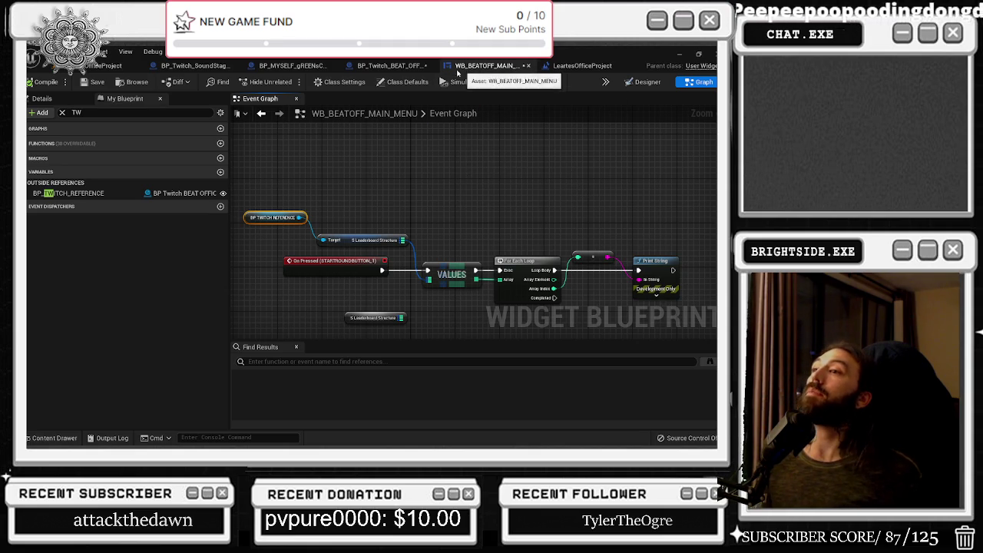
left_click(390, 66)
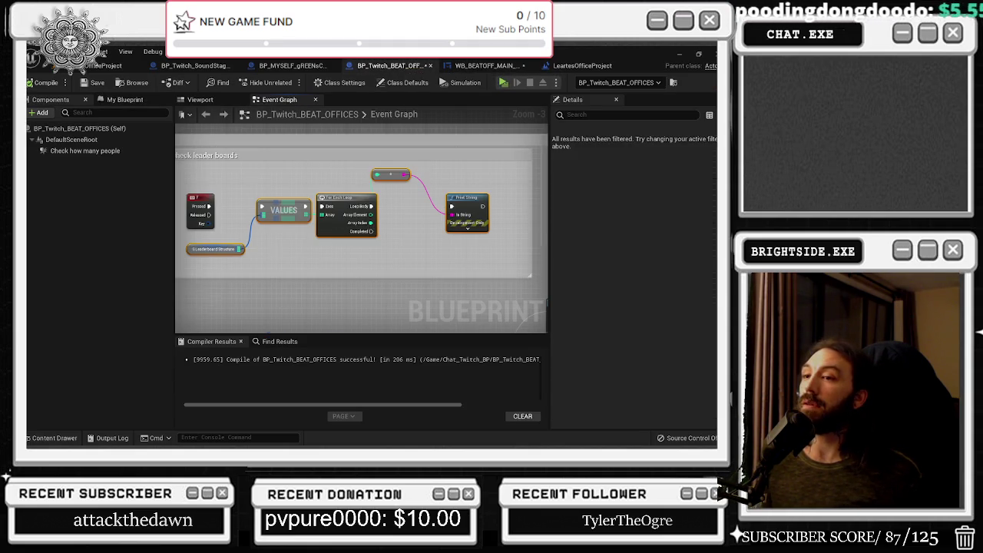
Add one to LENGTH's result with an Add node wired into the map ADD node
scroll(277, 250, "down", 2)
scroll(315, 215, "up", 5)
mouse_move(395, 227)
left_mouse_down()
mouse_move(279, 213)
mouse_move(241, 223)
left_mouse_up()
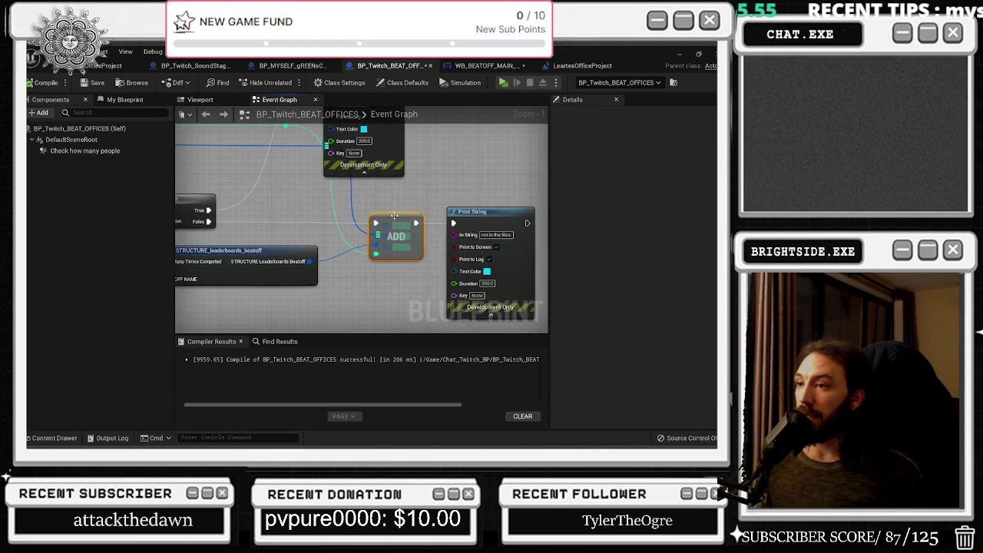
left_click_drag(357, 197, 469, 254)
left_click_drag(363, 259, 191, 249)
mouse_move(252, 241)
left_mouse_down()
mouse_move(242, 212)
mouse_move(390, 254)
mouse_move(486, 222)
mouse_move(326, 186)
mouse_move(356, 189)
left_mouse_up()
type("+")
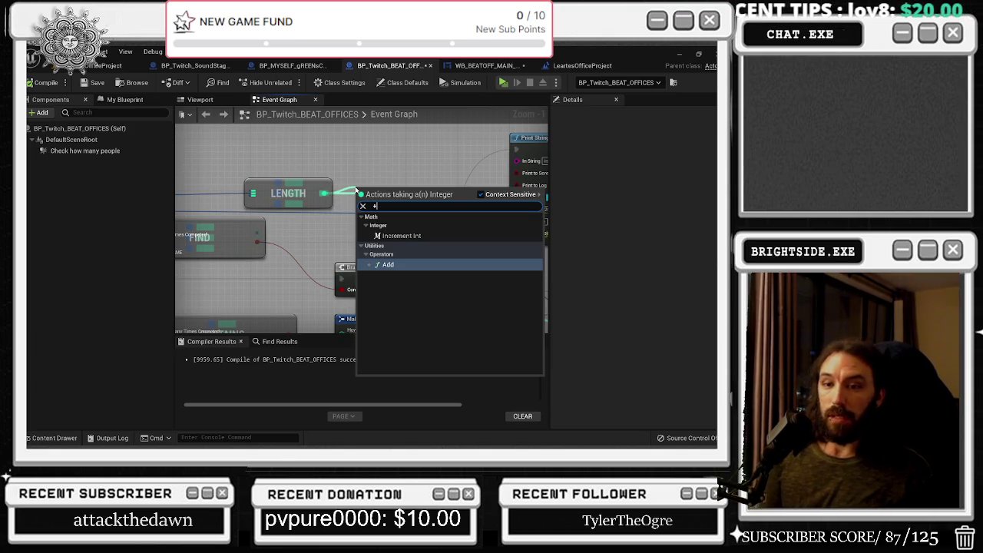
key("Return")
mouse_move(400, 221)
left_mouse_down()
mouse_move(445, 298)
mouse_move(400, 266)
left_mouse_up()
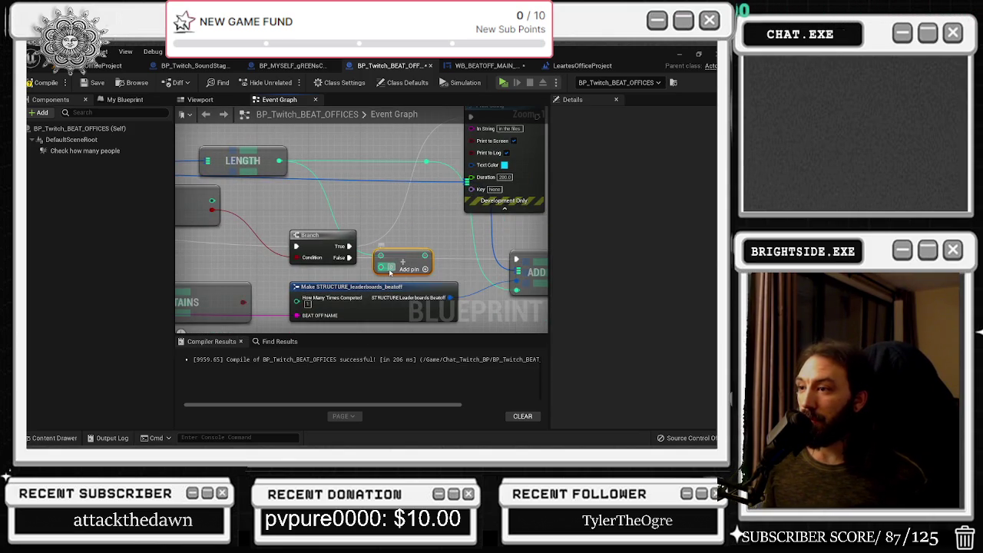
left_click_drag(418, 256, 511, 293)
mouse_move(396, 261)
left_mouse_down()
mouse_move(407, 231)
mouse_move(371, 178)
left_mouse_up()
Compile BP_Twitch_BEAT_OFFICES and start a new play session from the level editor
scroll(421, 164, "down", 1)
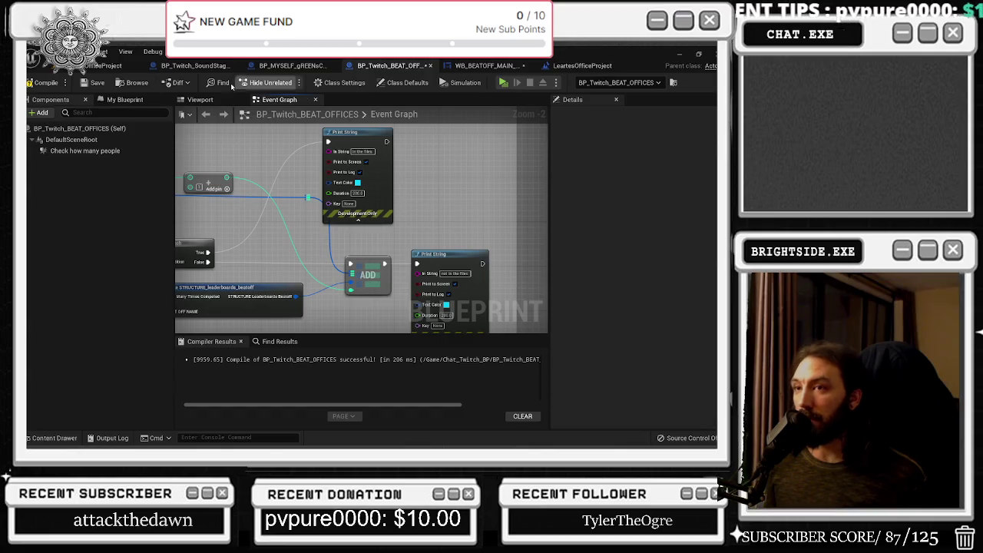
left_click(46, 84)
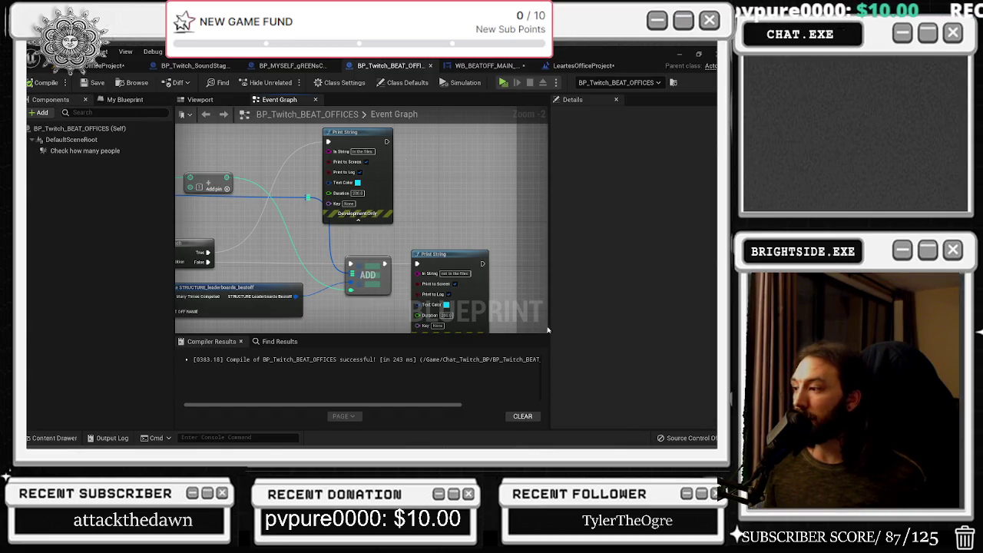
left_click(48, 66)
left_click(218, 82)
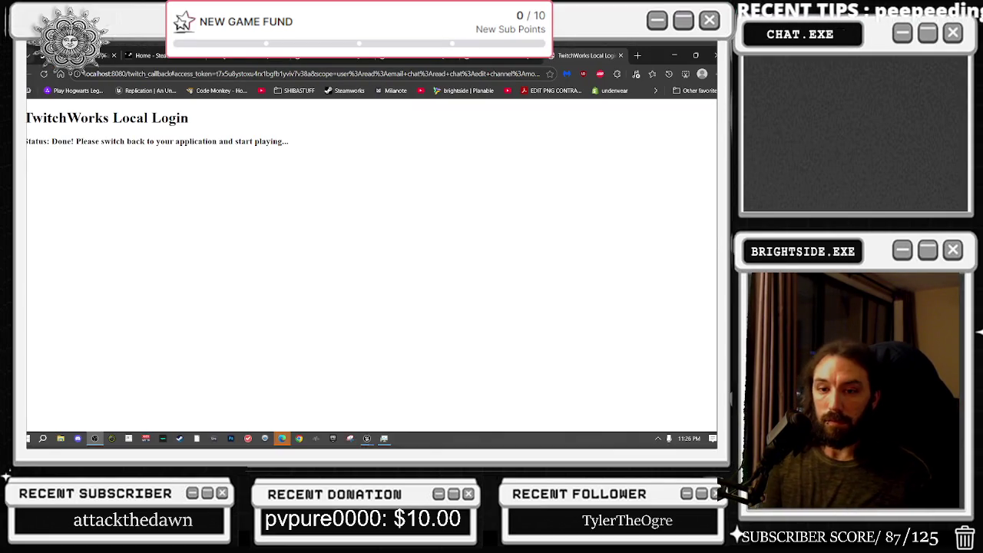
Minimize the login browser to watch the game, then stop play after the printout
left_click(675, 54)
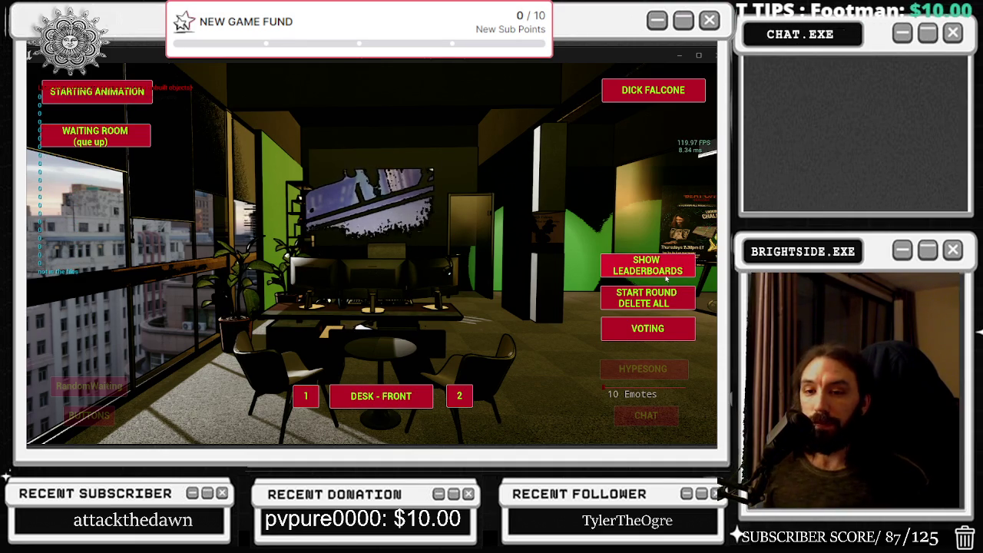
key("Escape")
Return to the WB_BEATOFF_MAIN_MENU graph and pull a new node off the leaderboard map pin
left_click(667, 278)
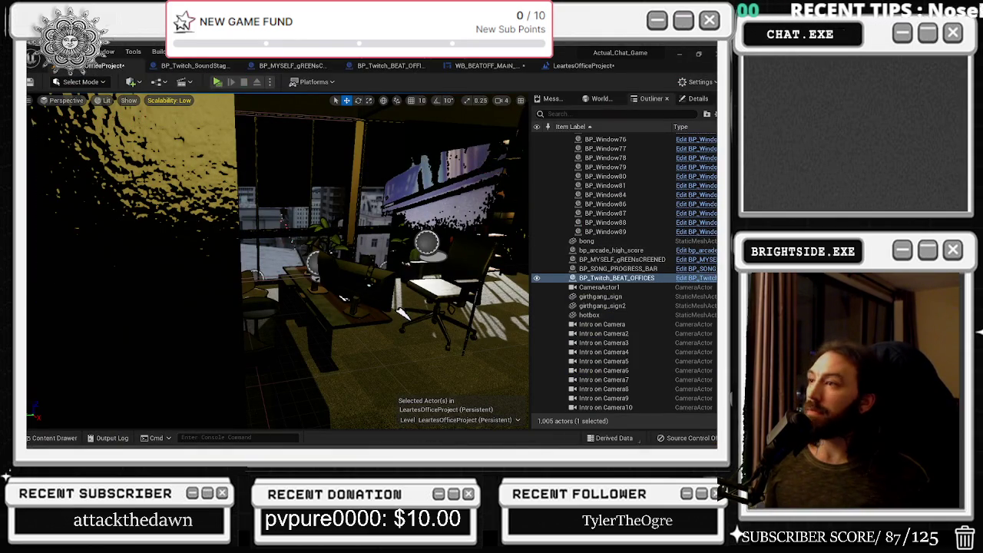
left_click(576, 65)
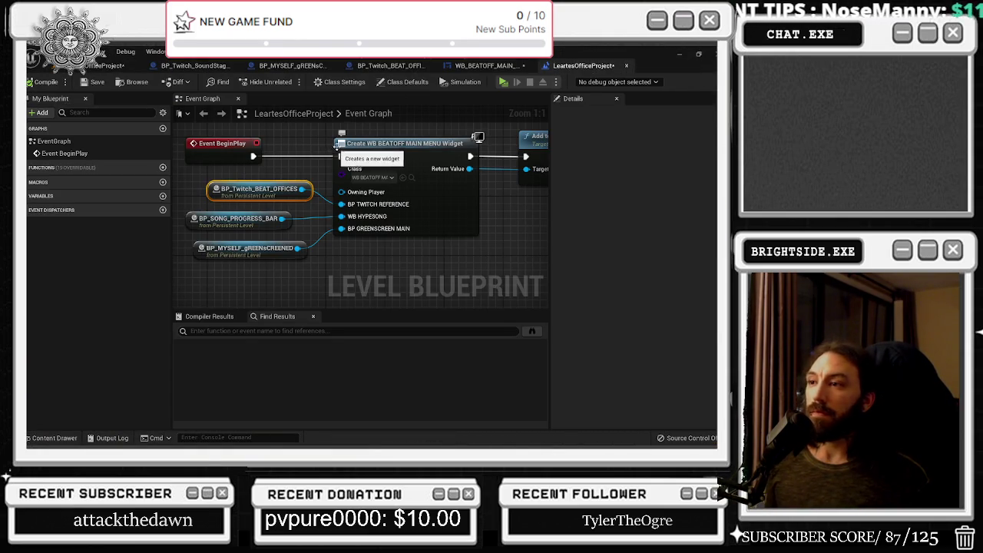
left_click(491, 66)
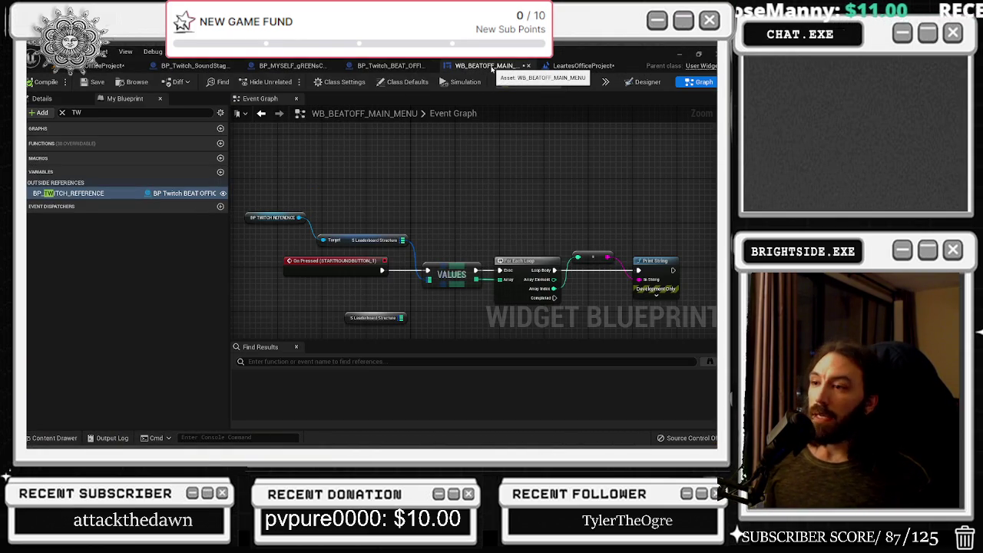
mouse_move(281, 192)
left_mouse_down()
mouse_move(476, 259)
mouse_move(666, 281)
mouse_move(670, 273)
left_mouse_up()
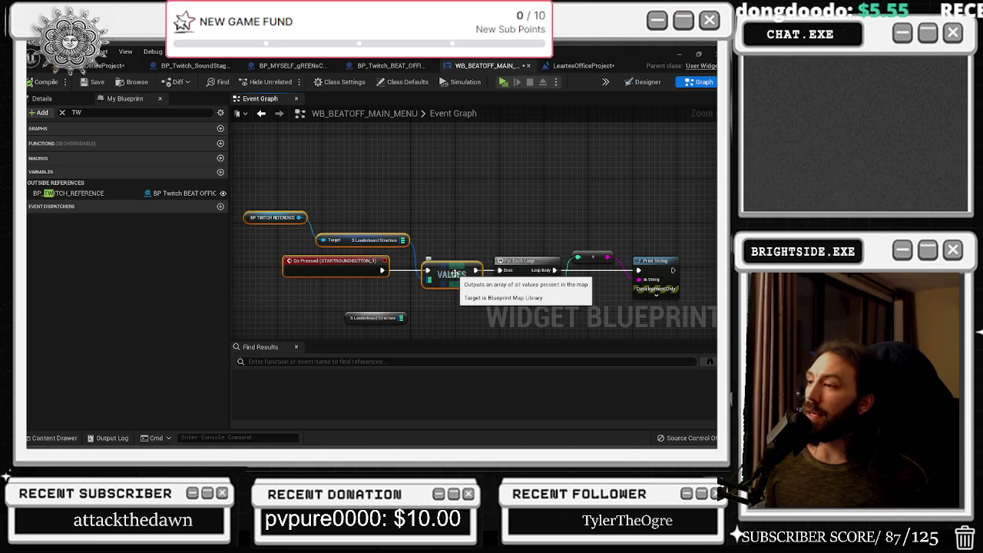
left_click(442, 205)
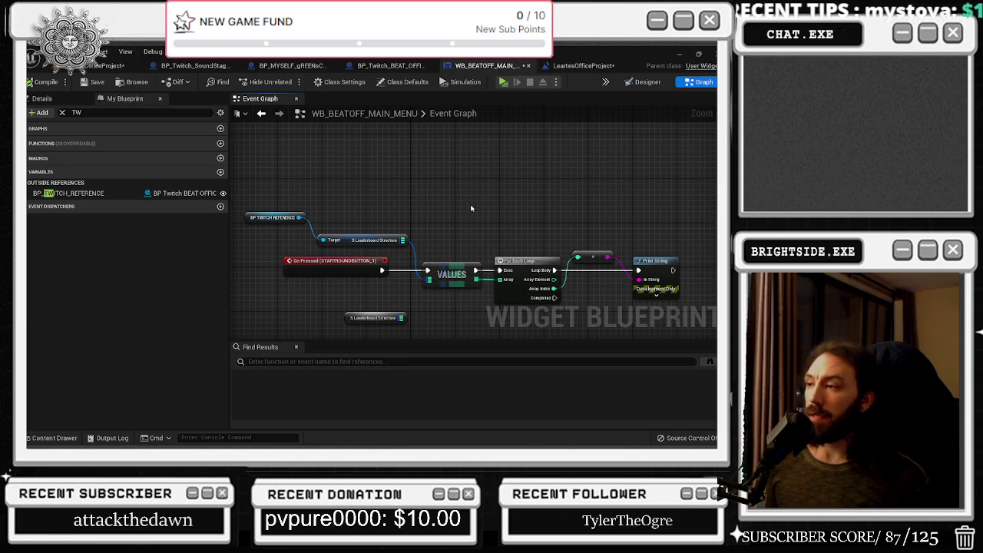
left_click_drag(401, 239, 422, 225)
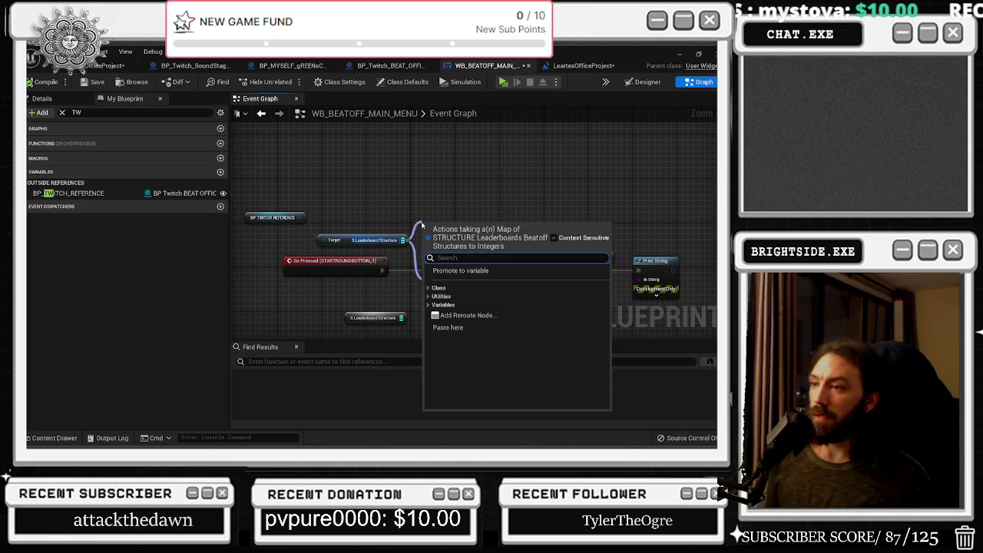
Print the leaderboard map's LENGTH directly from On Pressed, then save the widget blueprint
type("length")
key("Return")
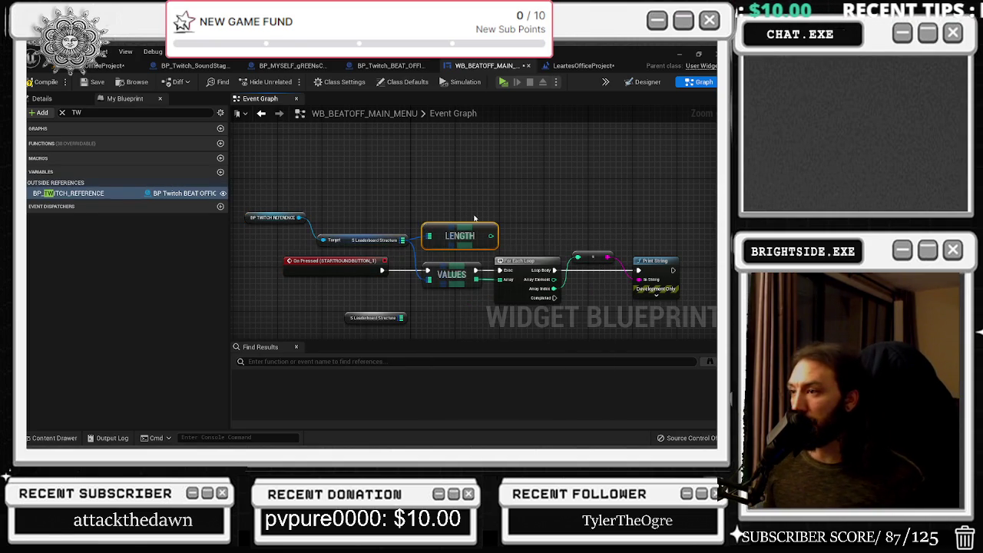
mouse_move(489, 238)
left_mouse_down()
mouse_move(545, 202)
mouse_move(639, 280)
left_mouse_up()
mouse_move(382, 271)
left_mouse_down()
mouse_move(553, 280)
mouse_move(499, 286)
mouse_move(503, 278)
mouse_move(534, 338)
left_mouse_up()
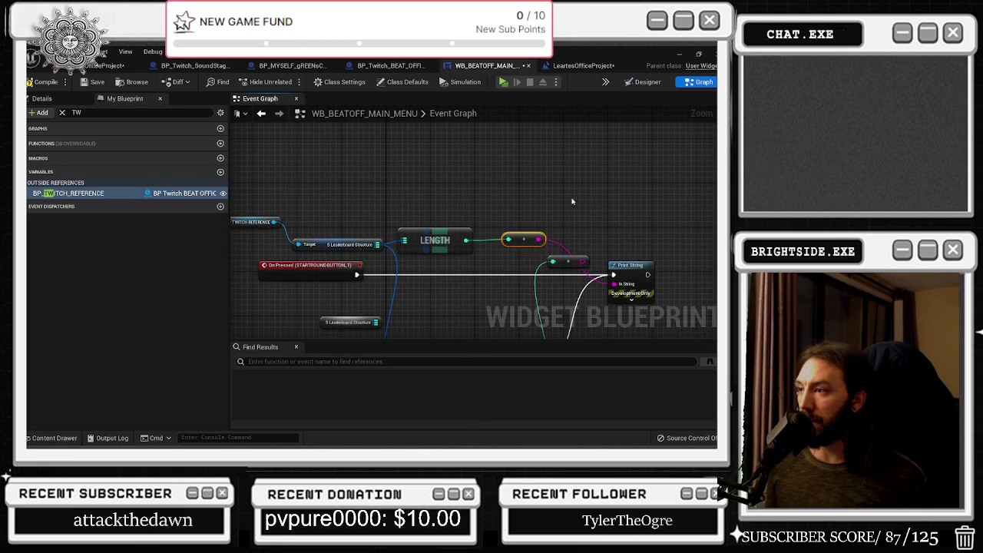
left_click_drag(568, 264, 578, 288)
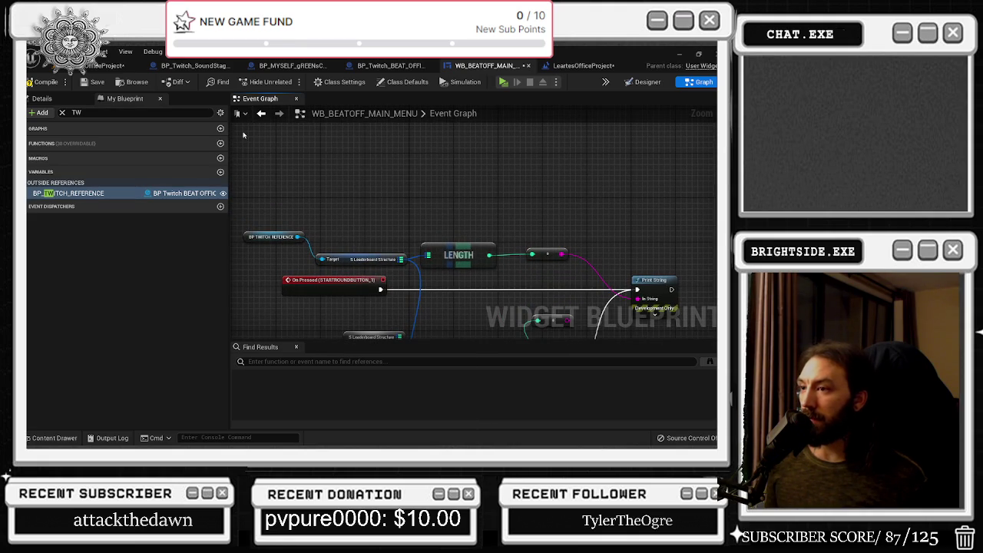
left_click(92, 82)
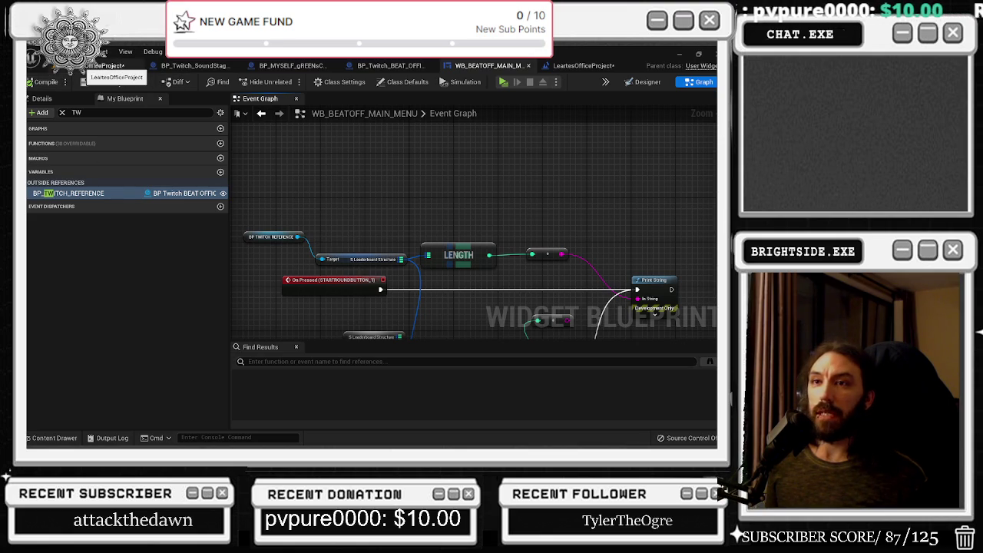
left_click(104, 66)
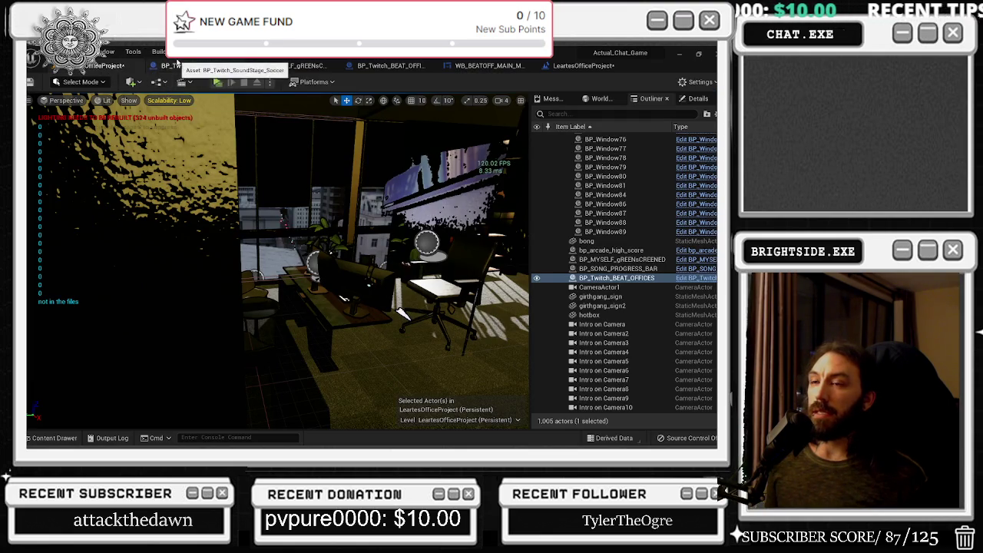
Play-test SHOW LEADERBOARDS again, then return to the editor's WB_BEATOFF_MAIN_MENU graph
left_click(217, 82)
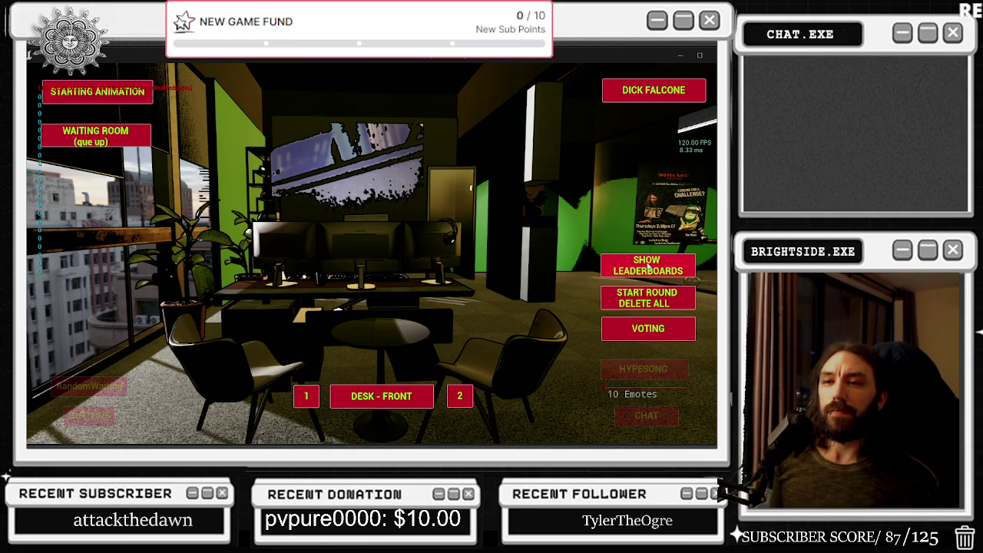
key("super")
key("Escape")
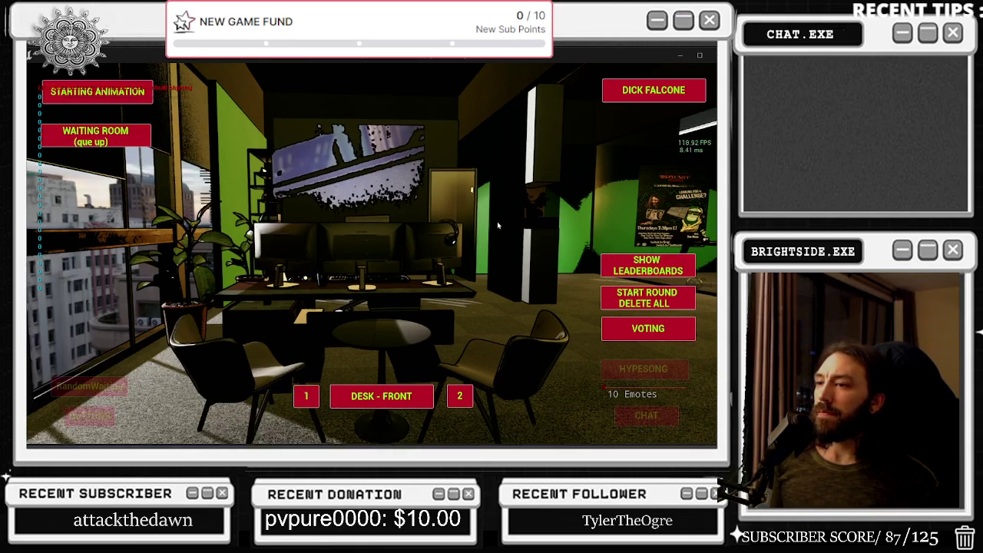
key("alt+Tab")
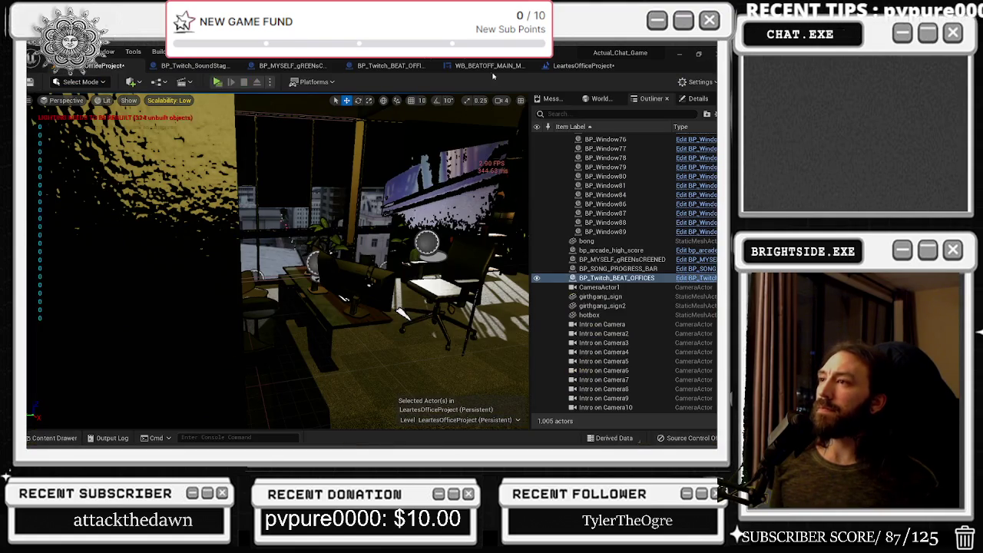
left_click(489, 65)
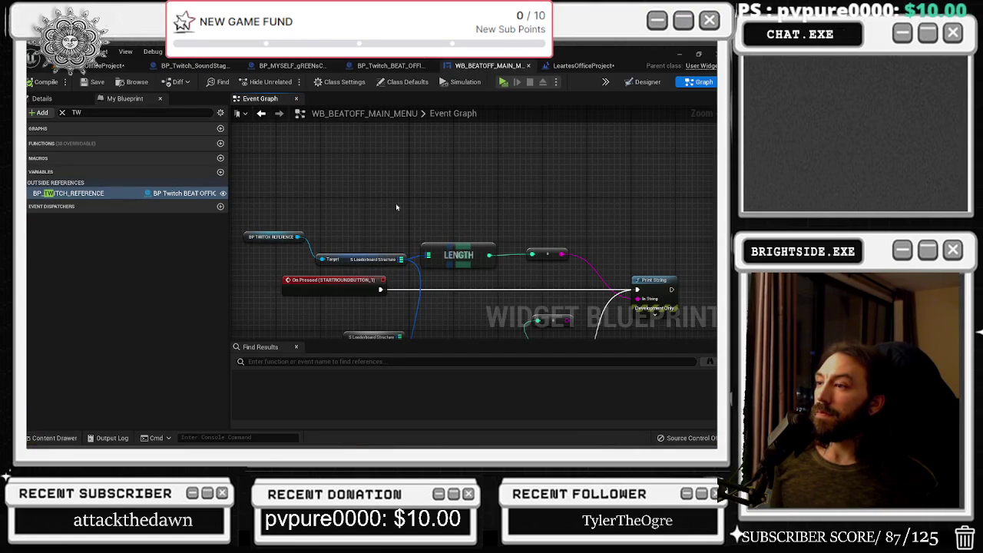
Open the BP_Twitch_BEAT_OFFICES event graph and tidy the LENGTH and FIND nodes
left_click(584, 67)
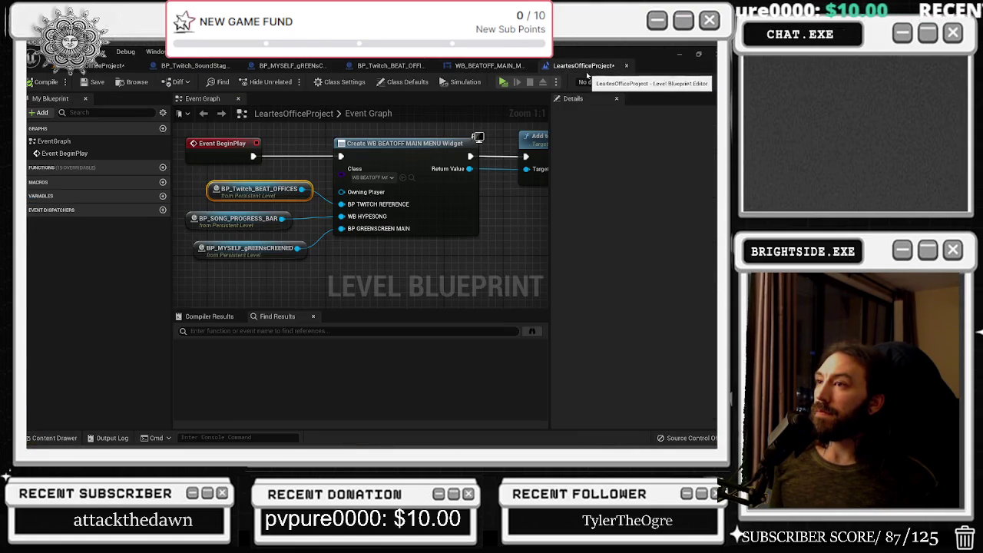
left_click(376, 66)
scroll(454, 217, "down", 5)
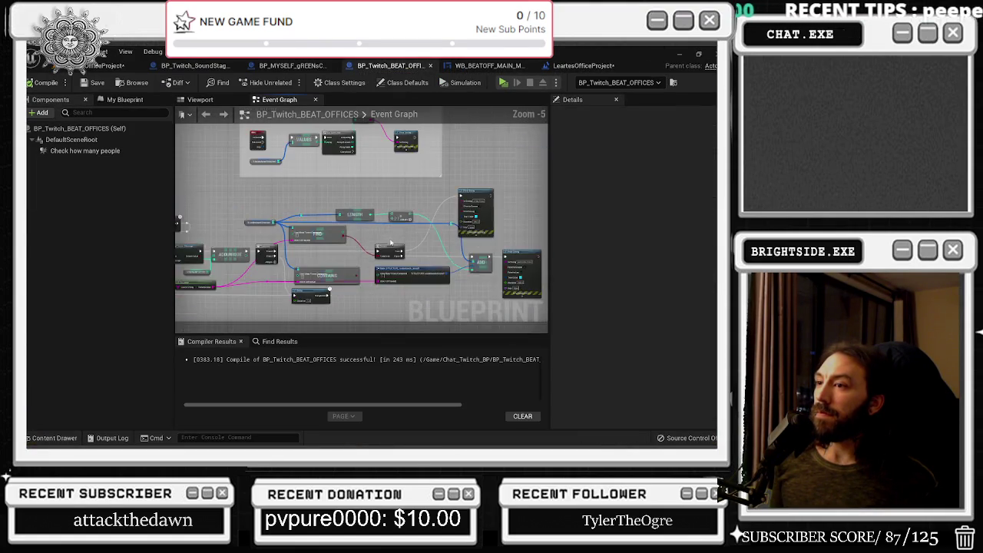
scroll(335, 226, "up", 3)
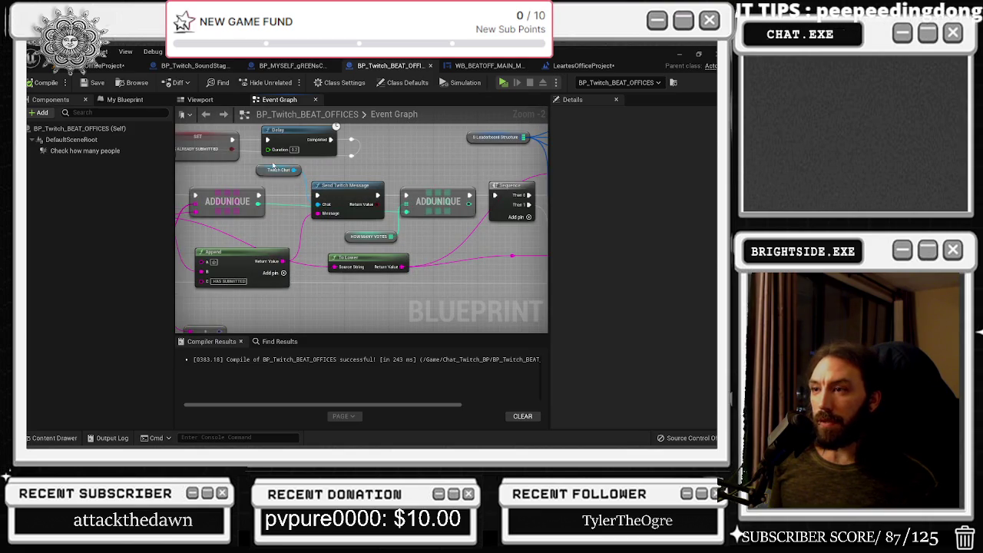
mouse_move(273, 165)
left_mouse_down()
mouse_move(281, 282)
mouse_move(396, 273)
left_mouse_up()
left_click(340, 212)
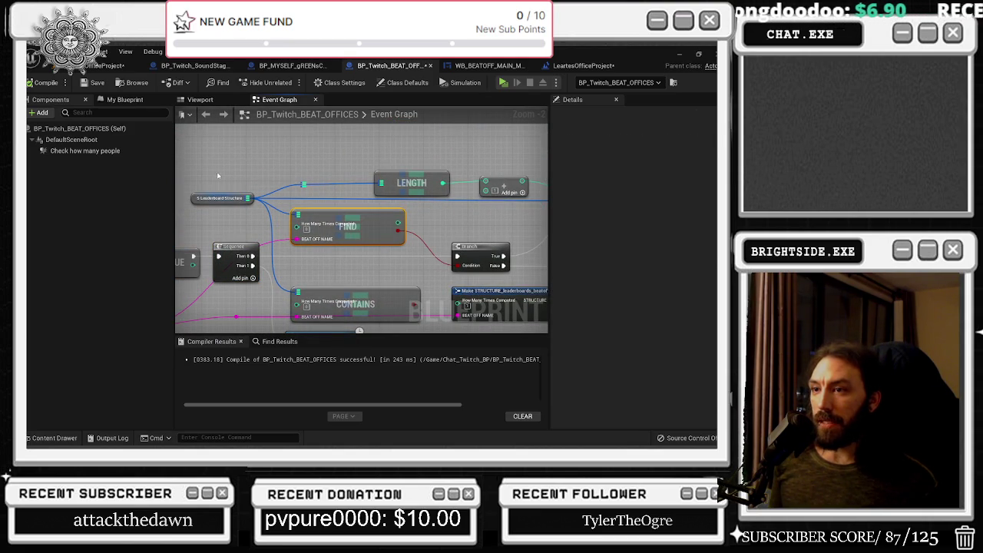
left_click(221, 198)
left_click_drag(397, 173, 375, 174)
left_click_drag(364, 225, 369, 227)
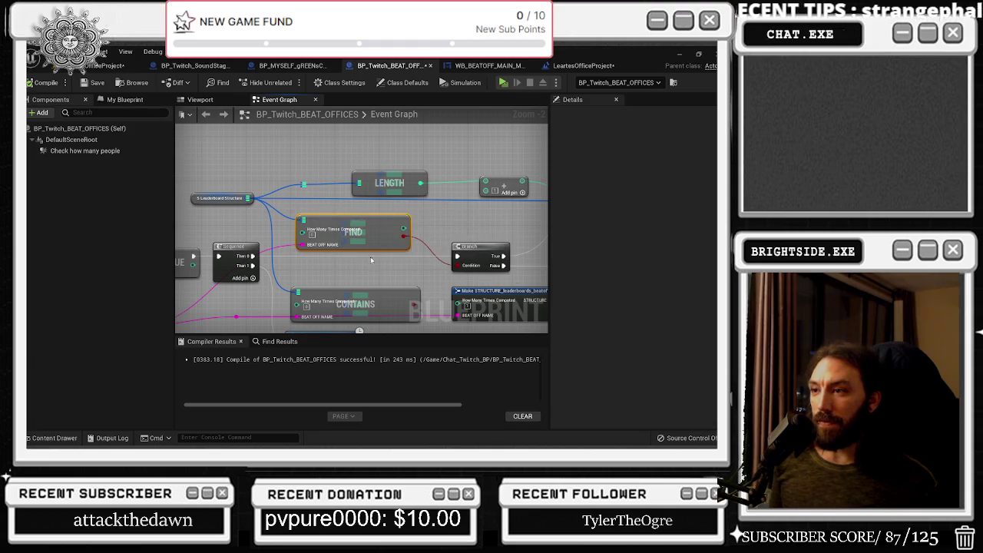
Place a map Add node wired off the leaderboard map pin
left_click_drag(412, 276, 302, 250)
left_click_drag(380, 242, 197, 244)
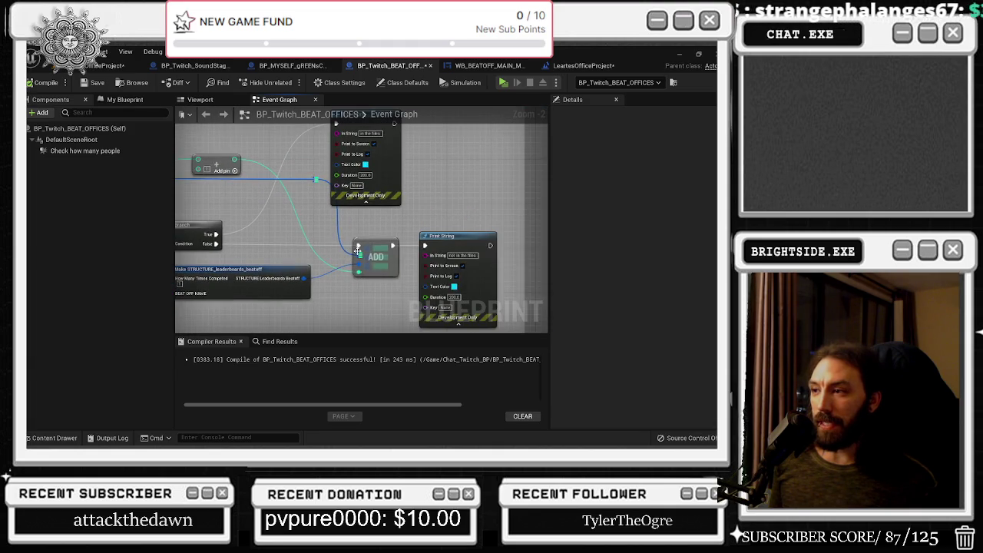
left_click(373, 257)
left_click_drag(279, 232, 489, 272)
left_click_drag(229, 199, 65, 178)
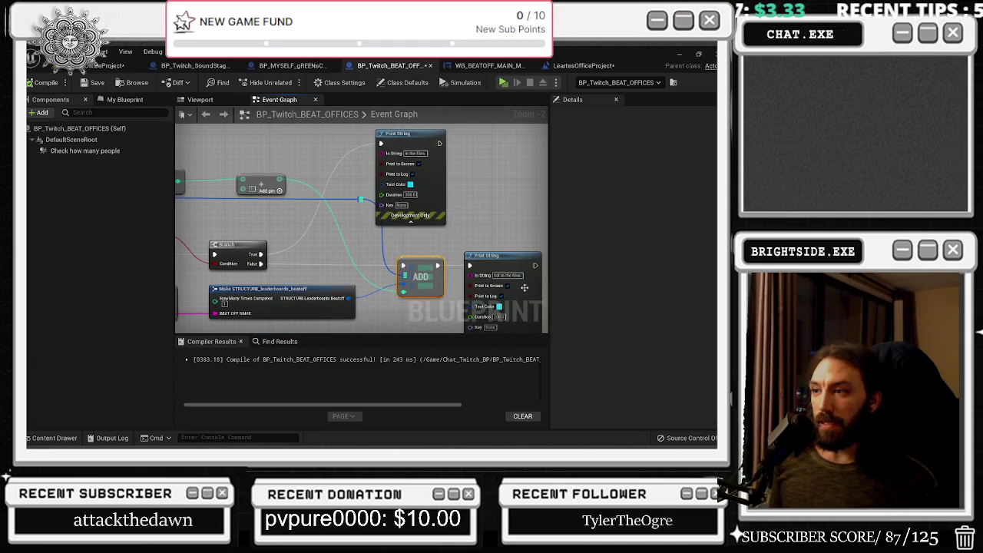
left_click_drag(373, 246, 379, 261)
type("ADD U")
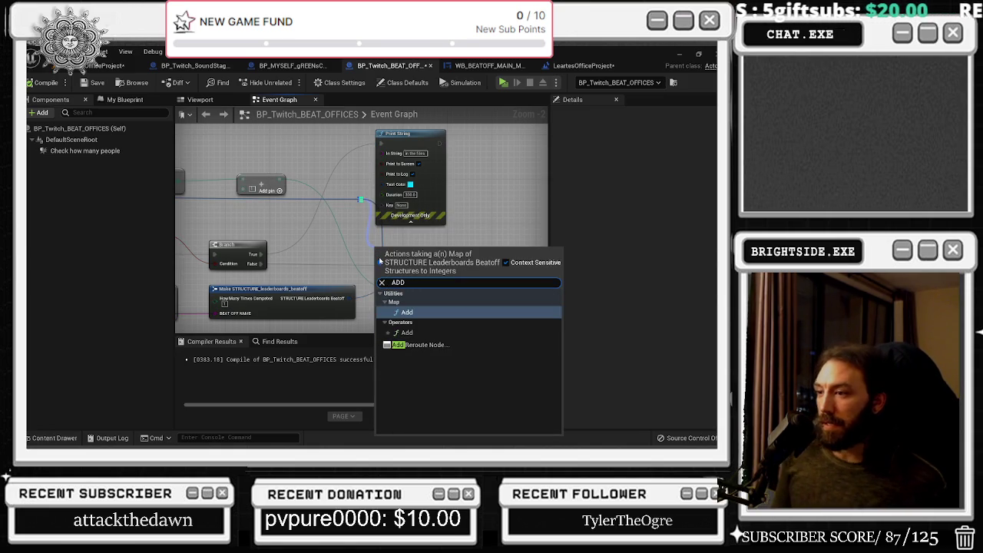
key("BackSpace")
key("Return")
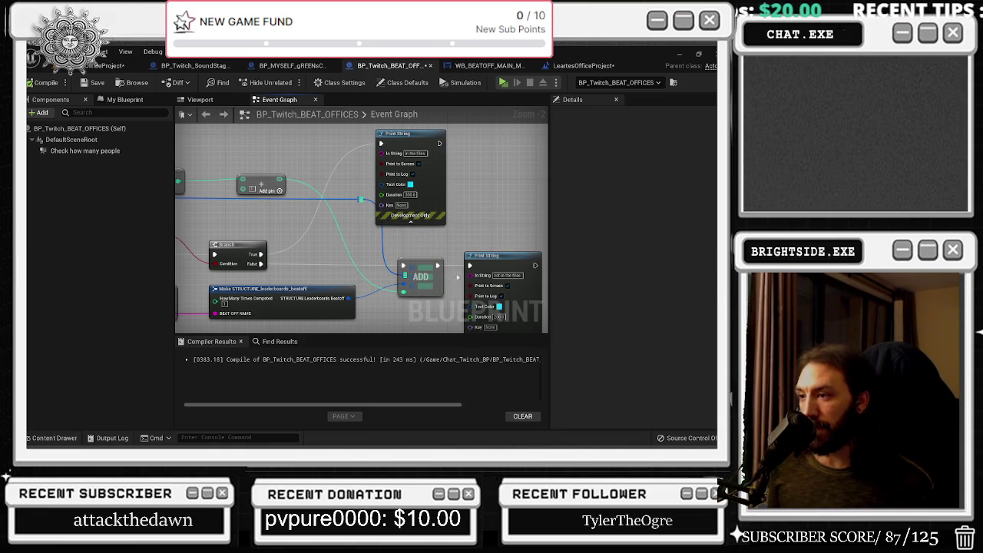
Nudge the Make STRUCTURE node right and drag out a wire for a new node
left_click_drag(321, 330, 369, 277)
scroll(368, 277, "up", 1)
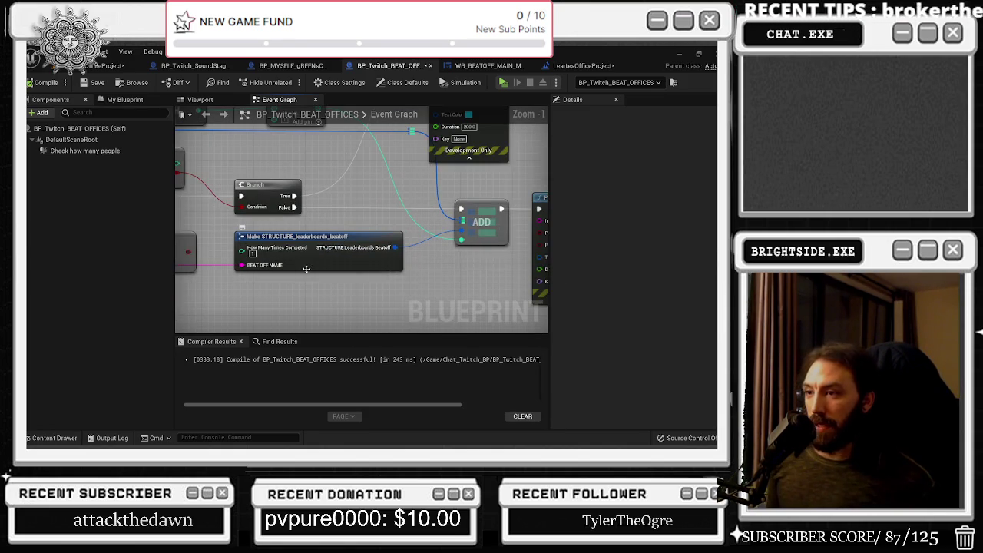
left_click_drag(323, 238, 342, 235)
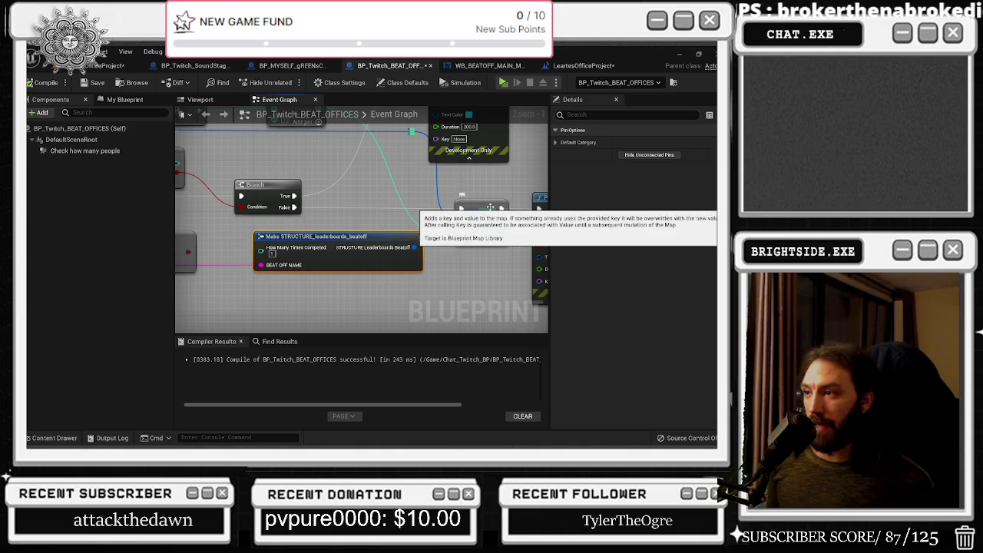
mouse_move(286, 249)
left_mouse_down()
mouse_move(373, 330)
mouse_move(421, 344)
left_mouse_up()
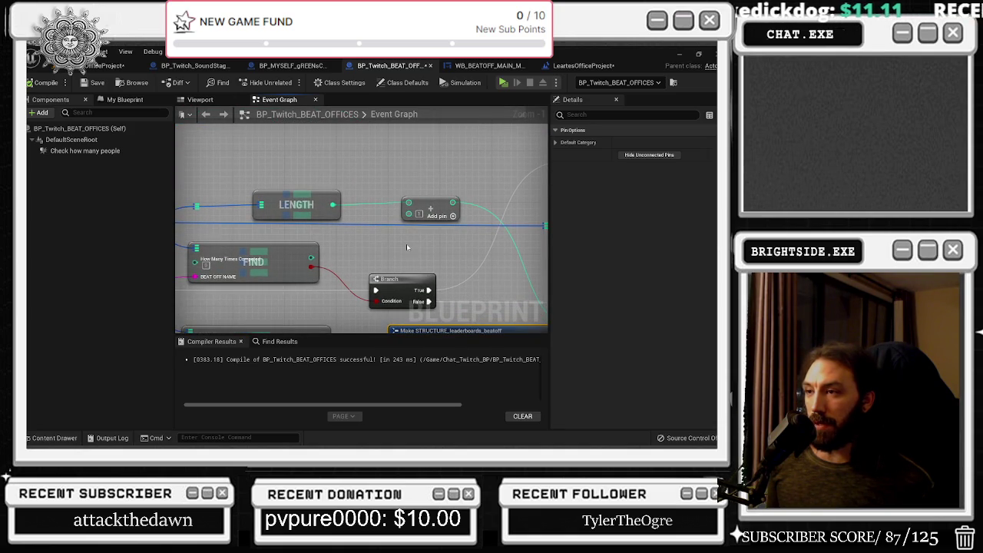
left_click_drag(485, 212, 314, 145)
left_click(431, 270)
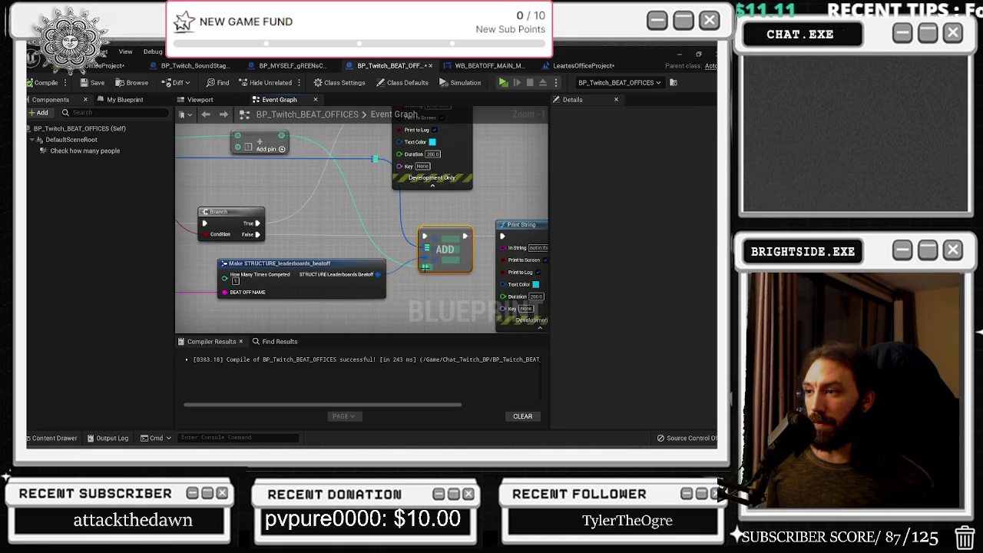
left_click(426, 290)
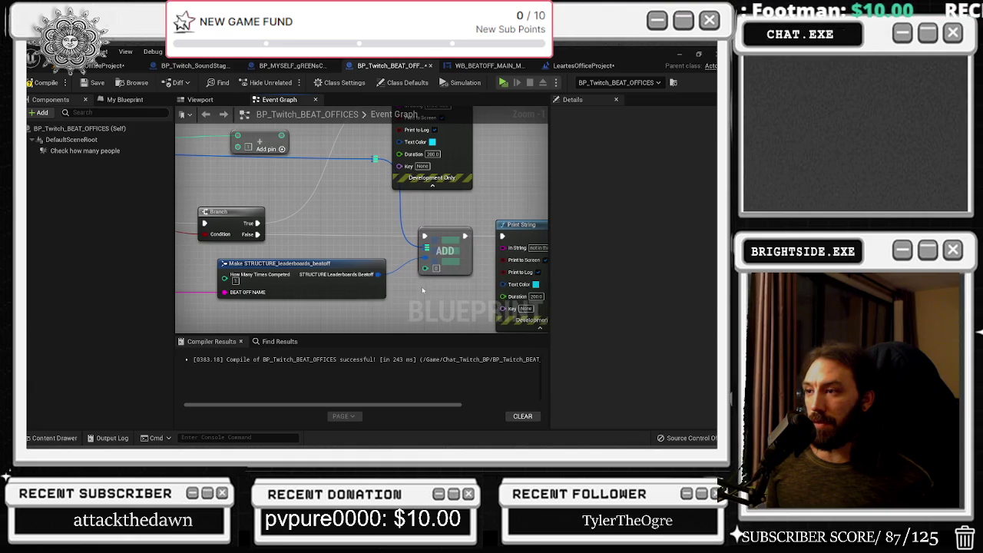
mouse_move(479, 113)
left_mouse_down()
mouse_move(503, 332)
mouse_move(513, 215)
mouse_move(492, 123)
mouse_move(498, 334)
mouse_move(461, 192)
mouse_move(420, 166)
mouse_move(260, 166)
mouse_move(215, 146)
mouse_move(189, 209)
left_mouse_up()
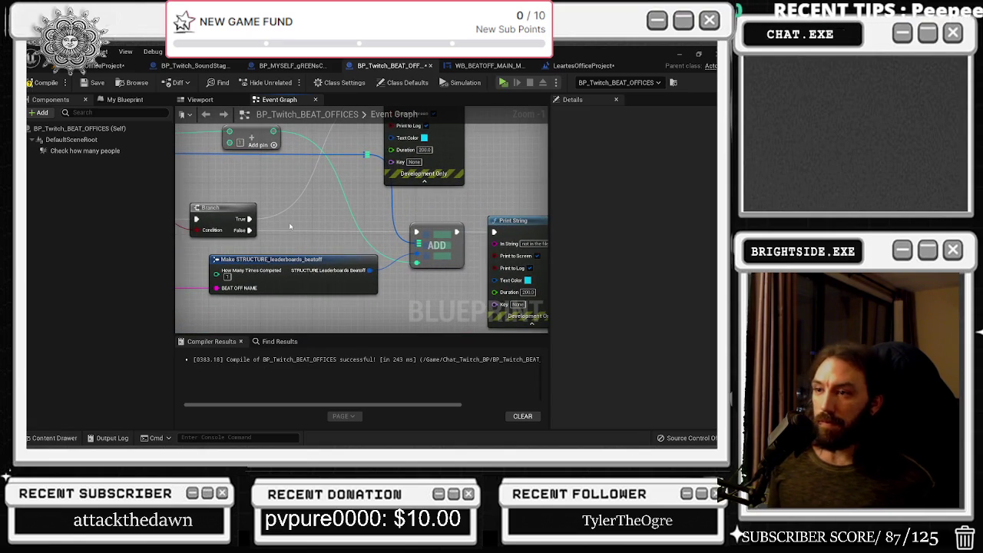
Insert a Delay node with Duration 0.54 between Branch and the map ADD
left_click(282, 219)
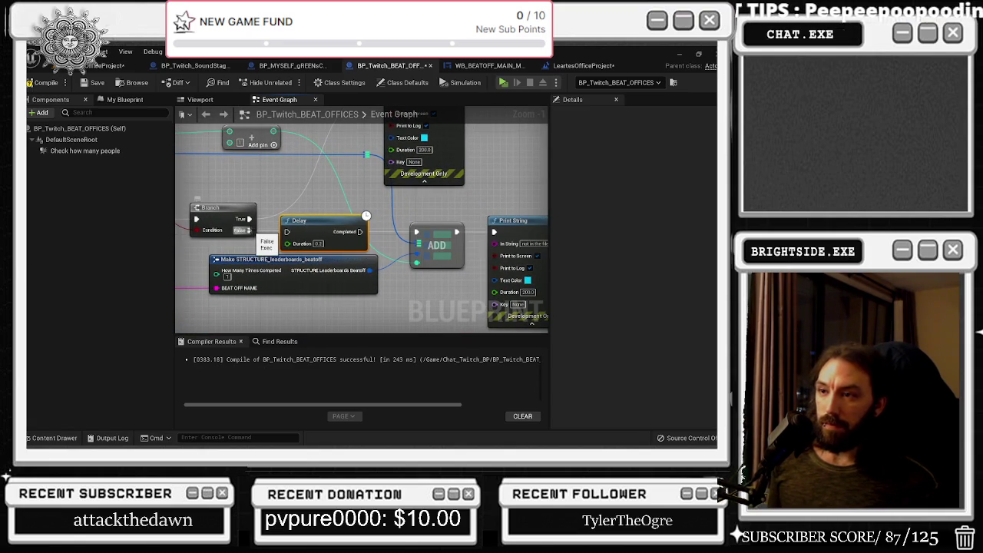
left_click(261, 231)
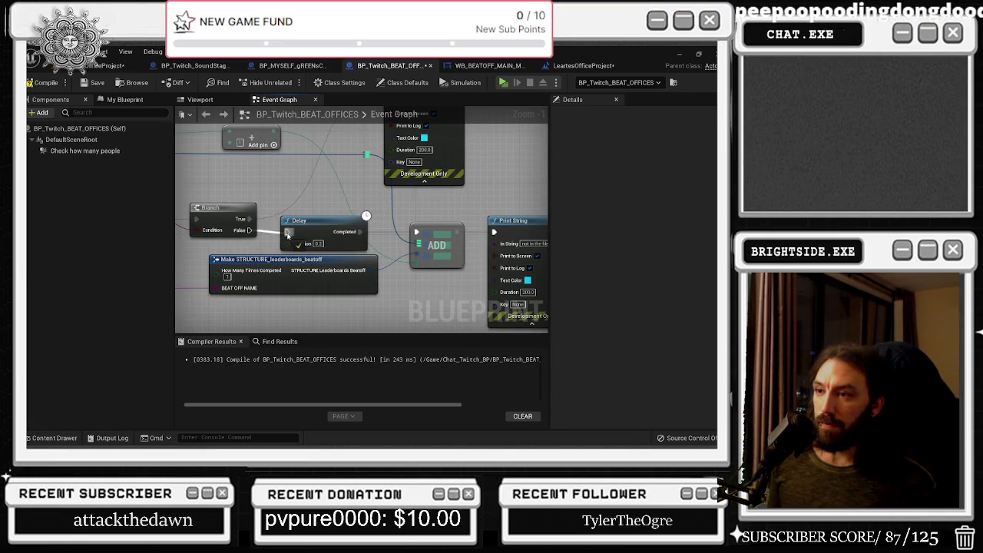
type("0.54")
key("Return")
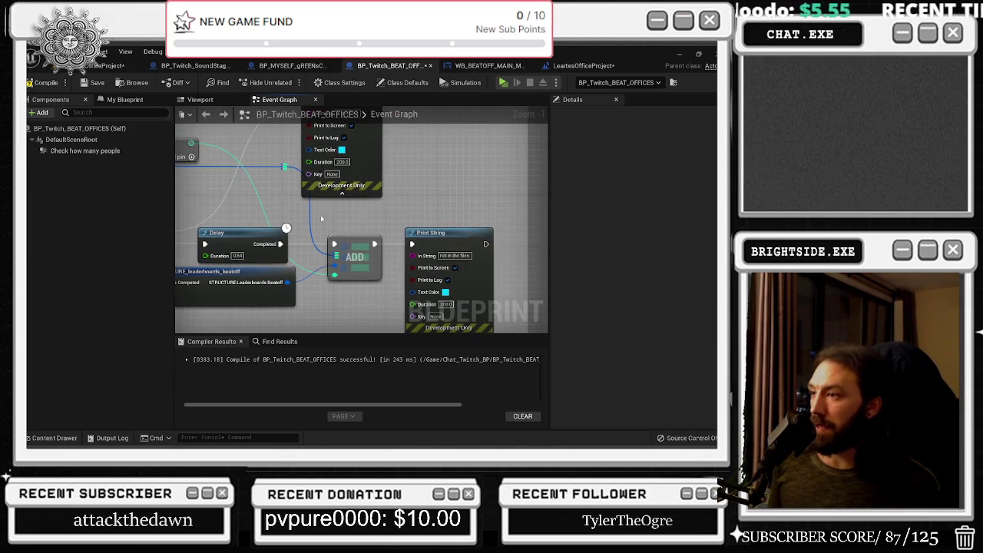
Review the Print String, LENGTH and Branch nodes, then save the blueprint
mouse_move(413, 197)
left_mouse_down()
mouse_move(349, 254)
mouse_move(290, 375)
left_mouse_up()
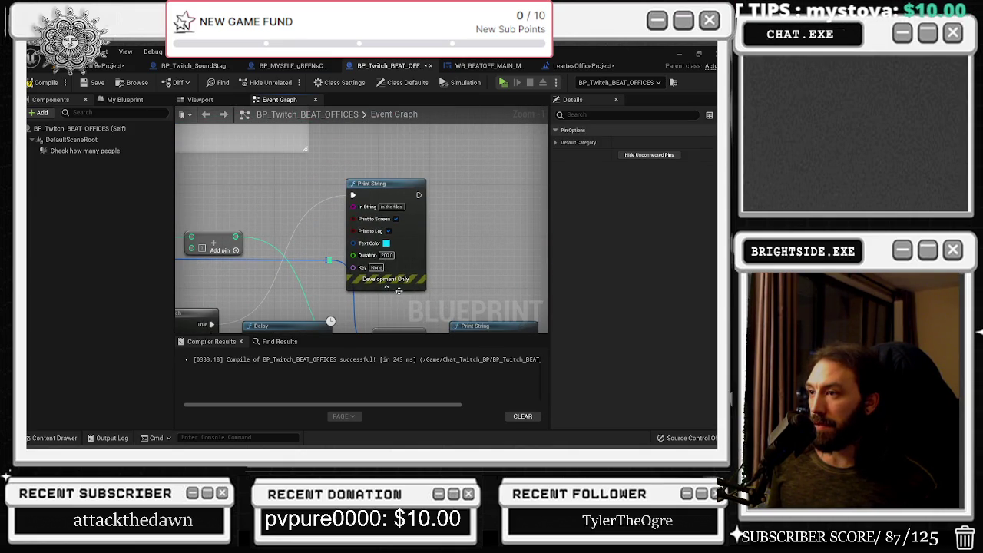
mouse_move(398, 291)
left_mouse_down()
mouse_move(376, 258)
mouse_move(427, 182)
left_mouse_up()
left_click(446, 238)
mouse_move(446, 238)
left_mouse_down()
mouse_move(429, 219)
mouse_move(381, 204)
mouse_move(516, 210)
left_mouse_up()
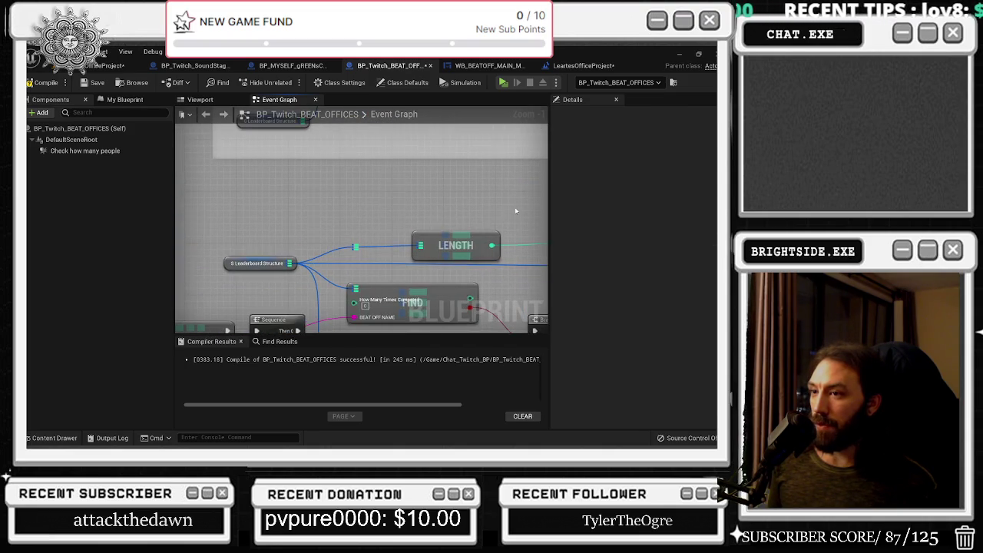
left_click_drag(398, 222, 376, 184)
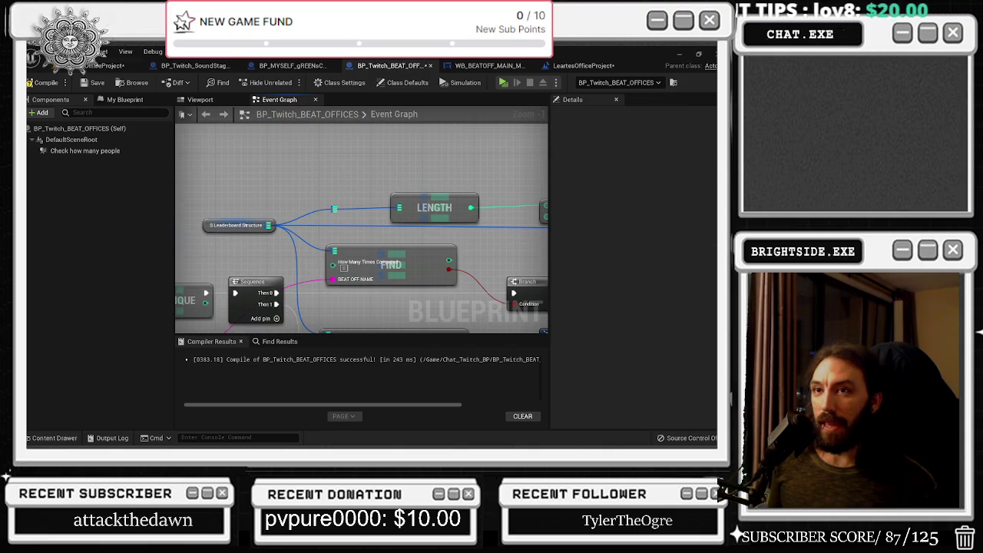
left_click(90, 83)
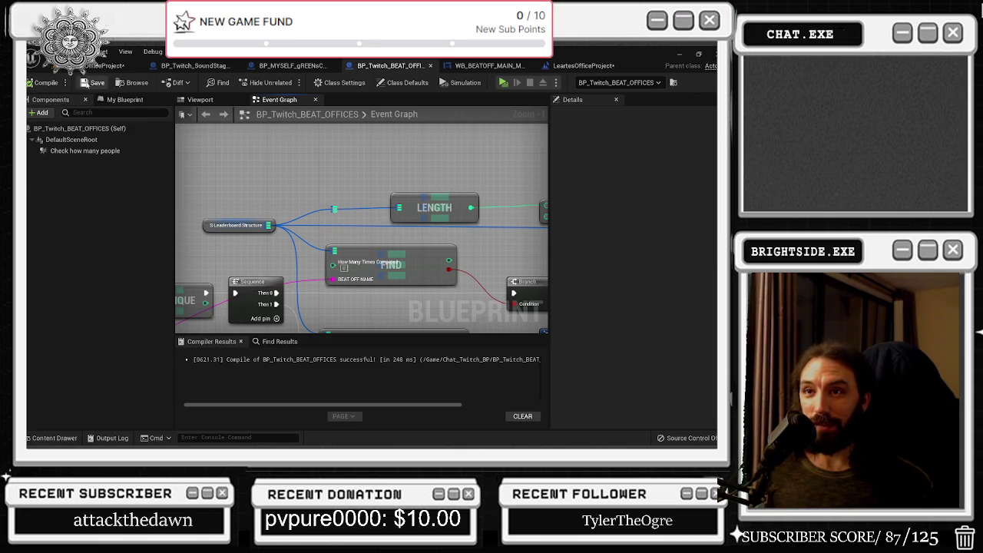
left_click(94, 67)
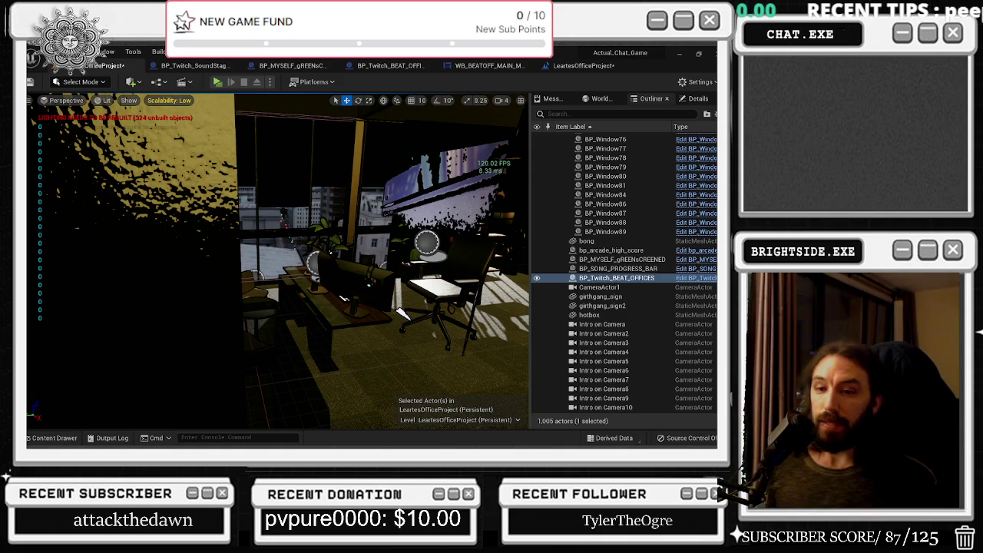
Start play and minimize Chrome once the TwitchWorks login reports done
left_click(215, 82)
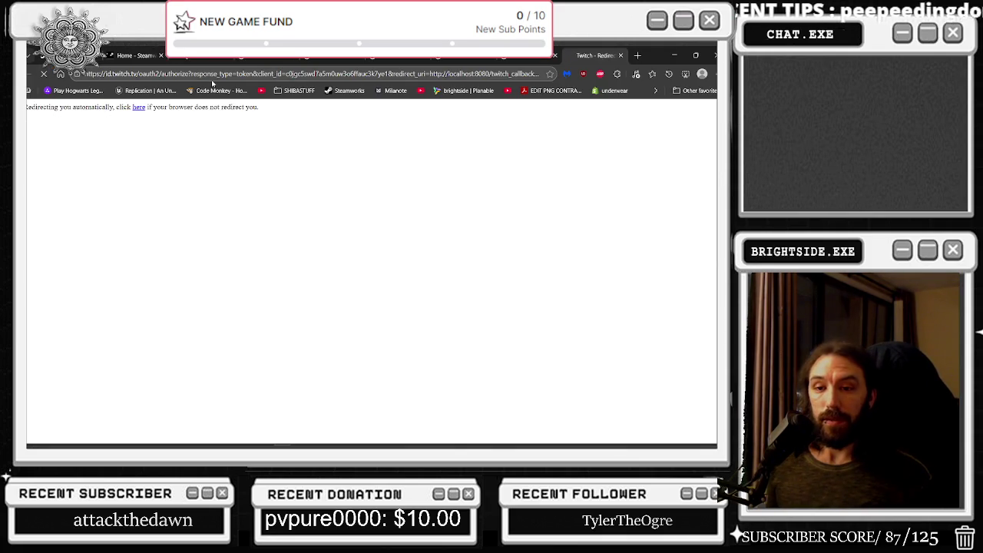
left_click(675, 55)
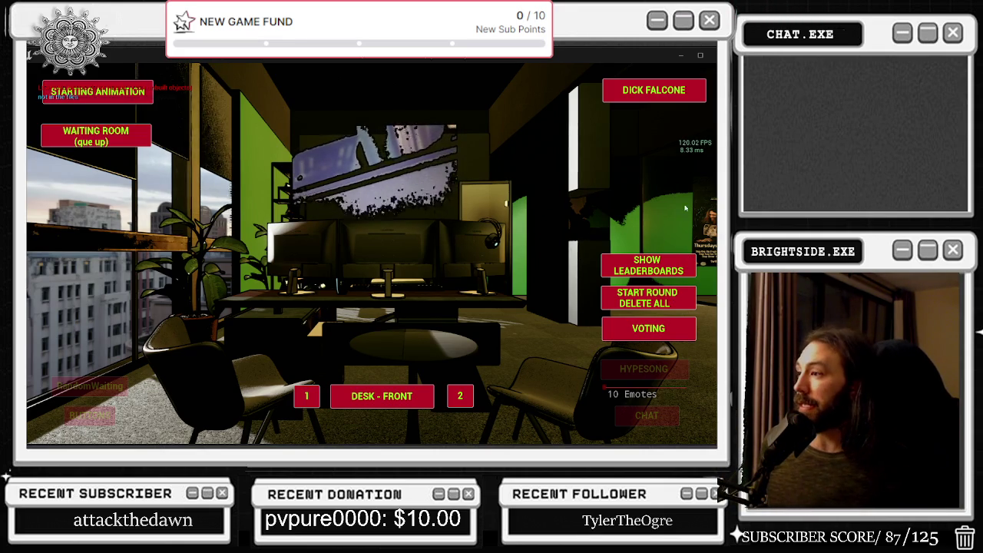
Trigger SHOW LEADERBOARDS four times in-game, printing 'not in the files' with values 1 and 2
left_click(659, 263)
left_click(660, 267)
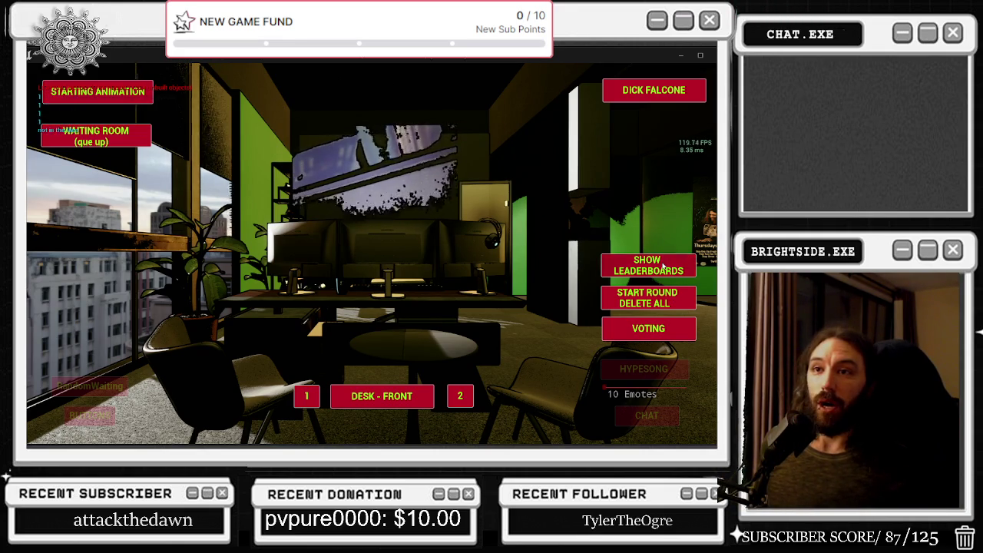
left_click(661, 269)
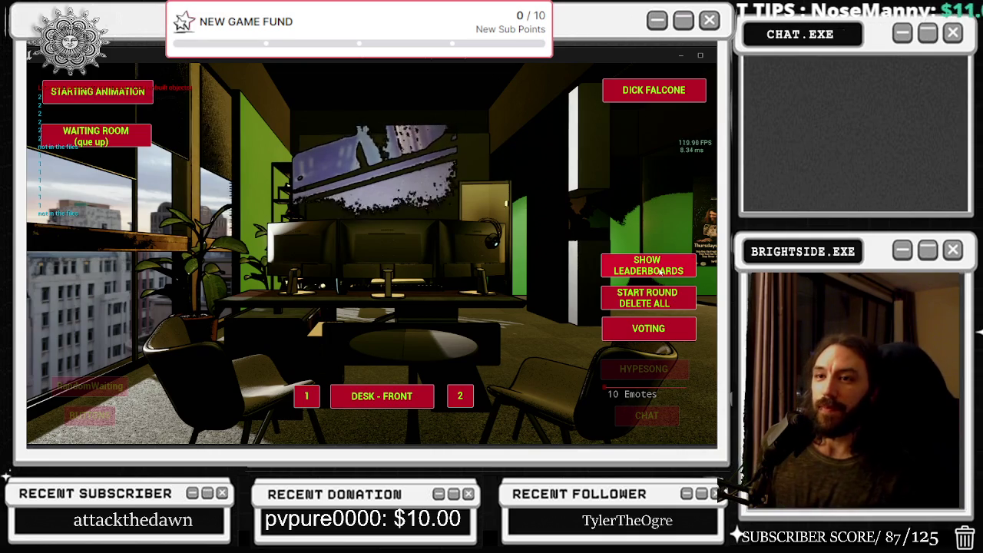
left_click(659, 271)
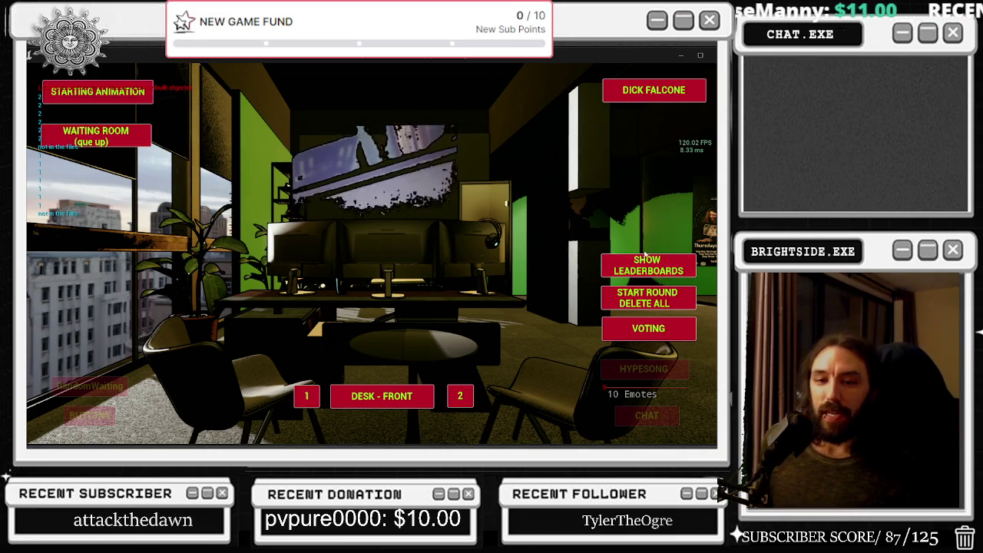
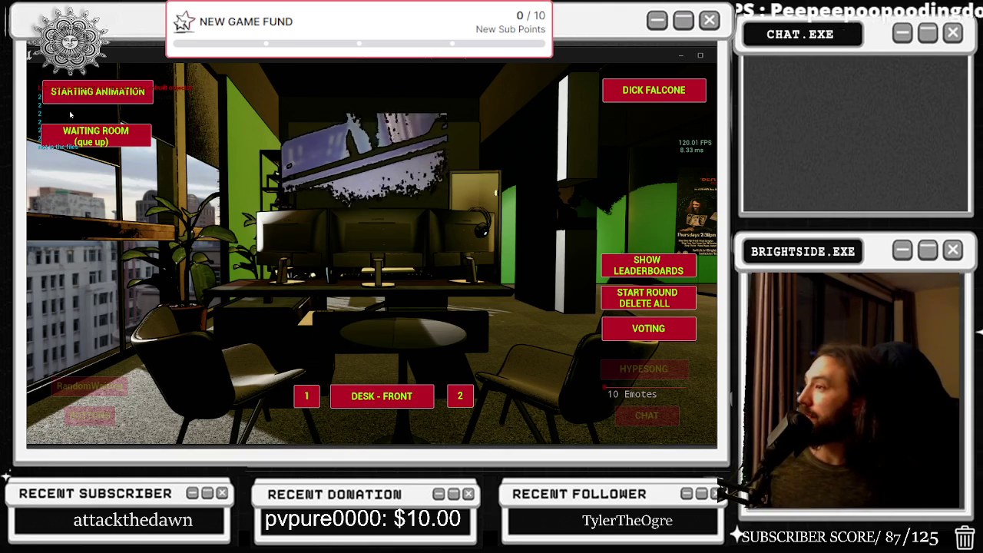
Show the leaderboards in the running game, then eject back to the editor with F8
left_click(680, 264)
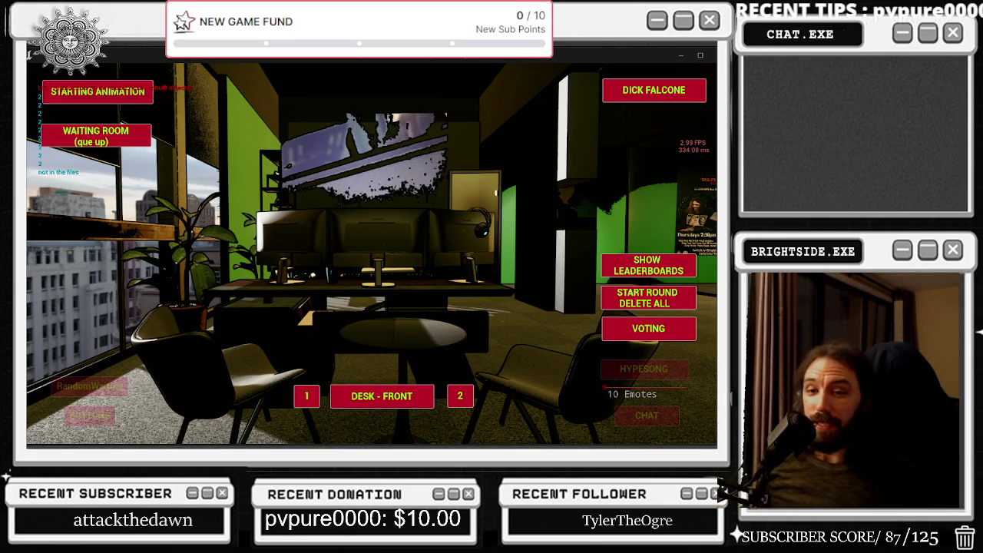
key("F8")
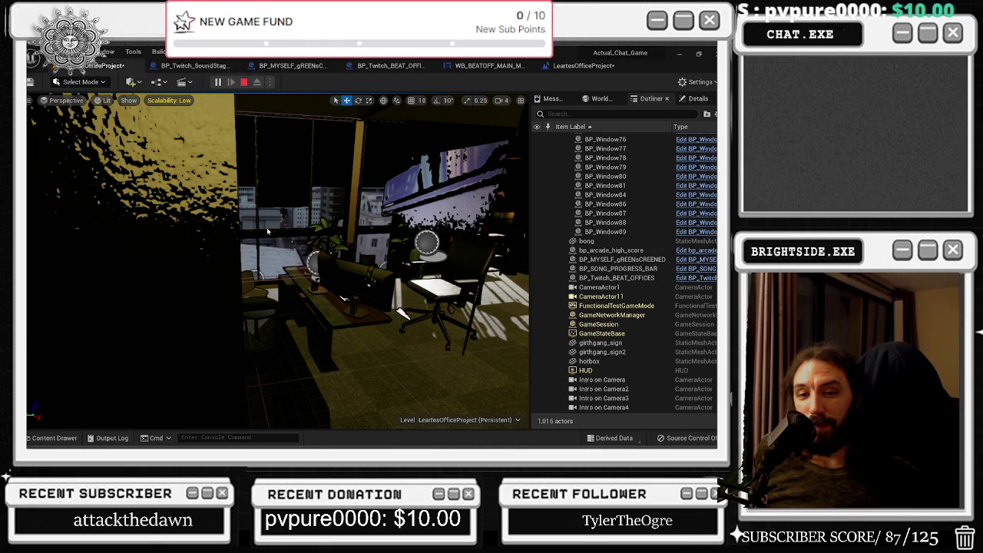
Stop the play session and switch to the WB_BEATOFF_MAIN_MENU widget graph
key("Escape")
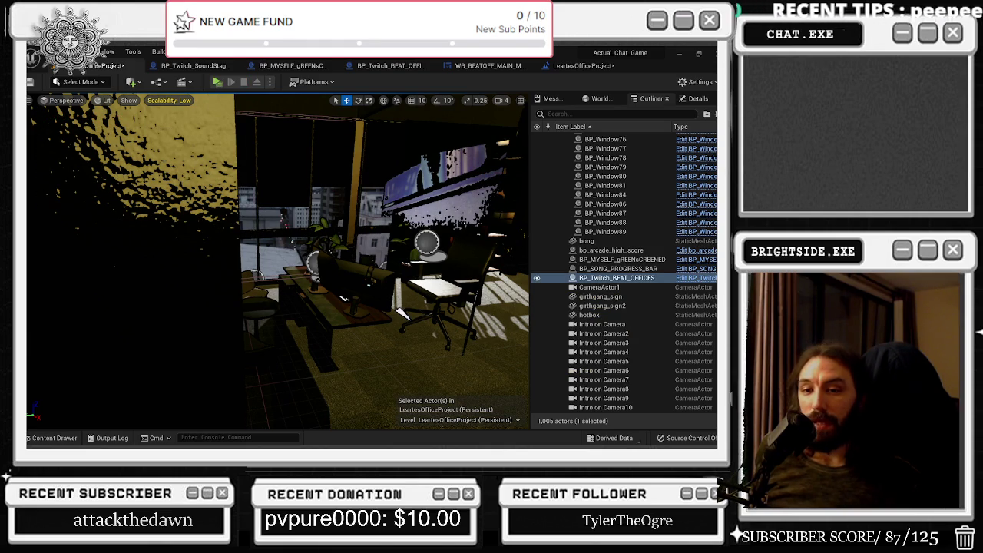
left_click(550, 66)
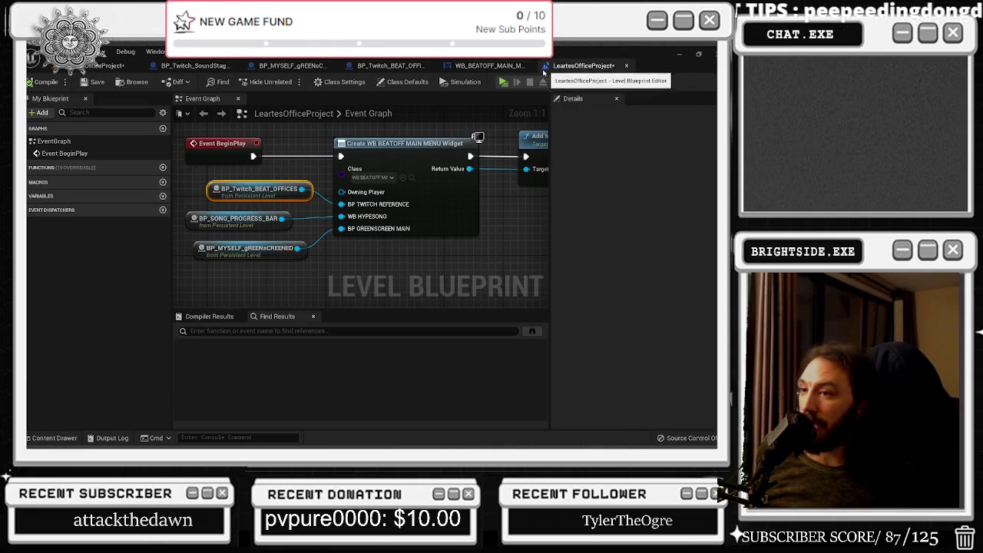
left_click(485, 66)
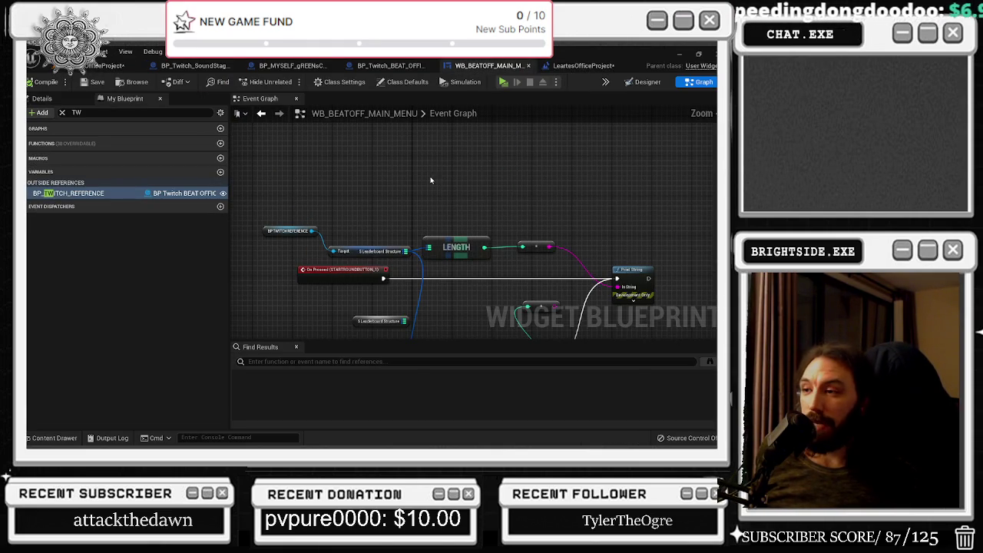
Reposition the Twitch reference, target, LENGTH and conversion nodes in the graph
mouse_move(431, 181)
left_mouse_down()
mouse_move(323, 257)
mouse_move(340, 251)
left_mouse_up()
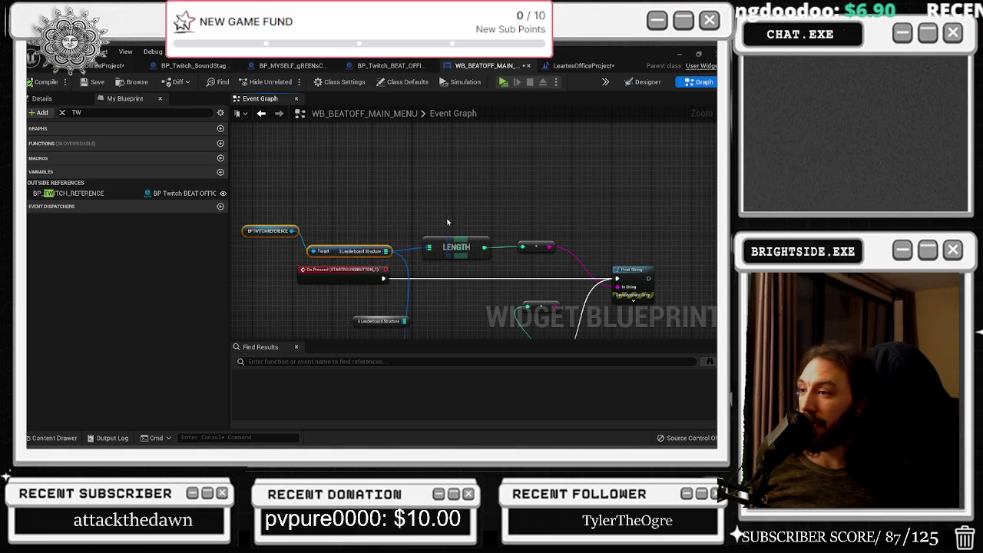
left_click_drag(446, 222, 396, 226)
left_click(400, 246)
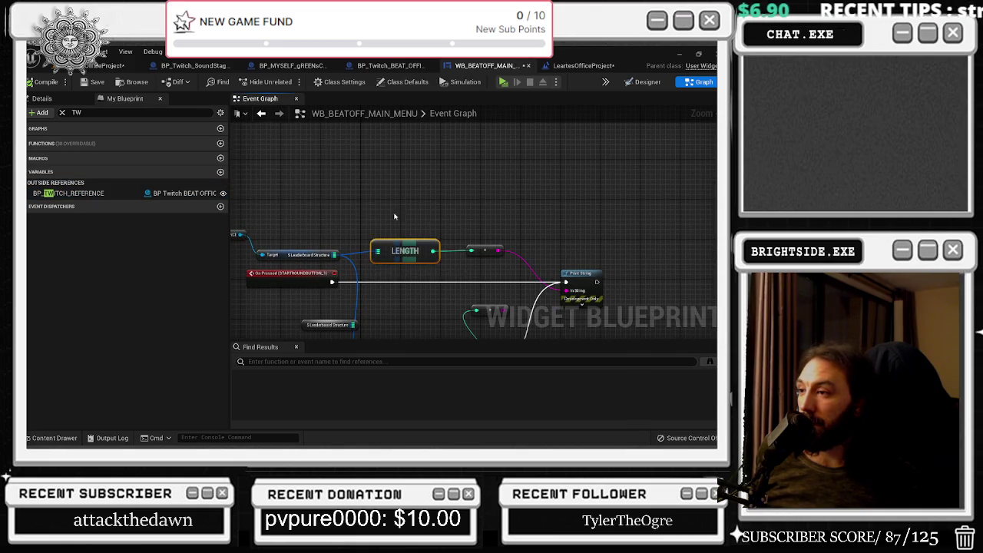
left_click_drag(485, 249, 505, 255)
left_click(591, 251)
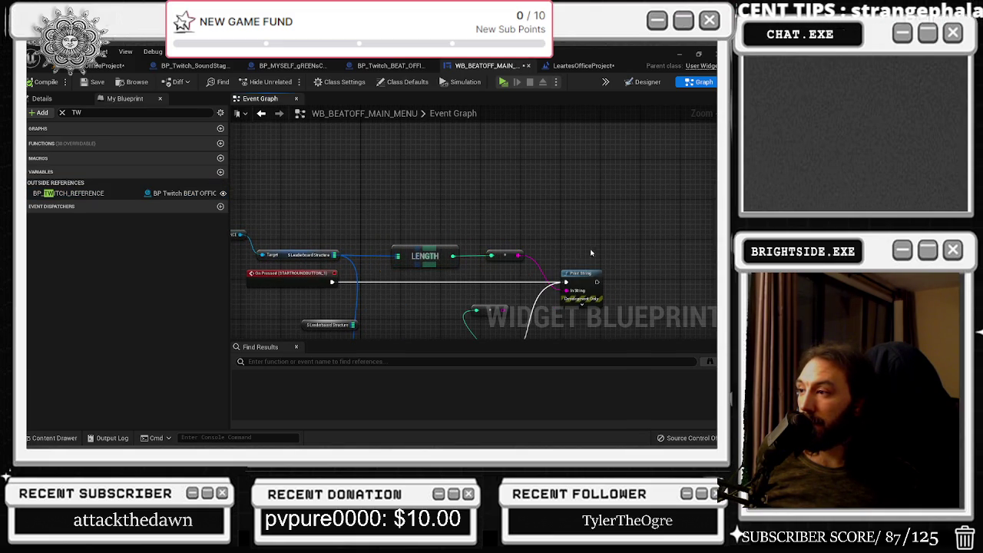
left_click_drag(592, 257, 558, 248)
left_click_drag(386, 205, 472, 257)
Delete the VALUES, For Each Loop and conversion nodes, selecting the leftover Leaderboard Structure node
mouse_move(304, 338)
left_mouse_down()
mouse_move(347, 290)
mouse_move(284, 267)
left_mouse_up()
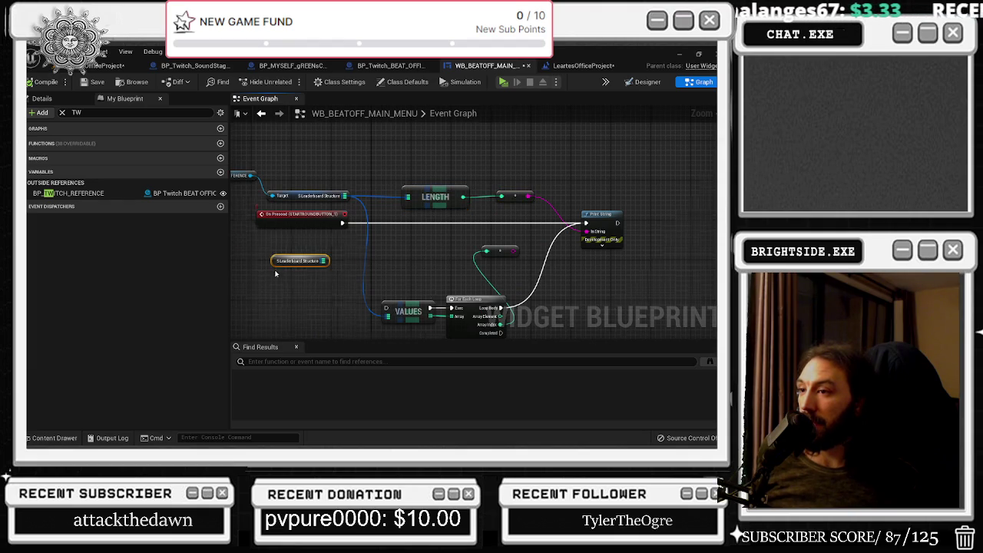
scroll(314, 278, "up", 2)
scroll(347, 278, "down", 1)
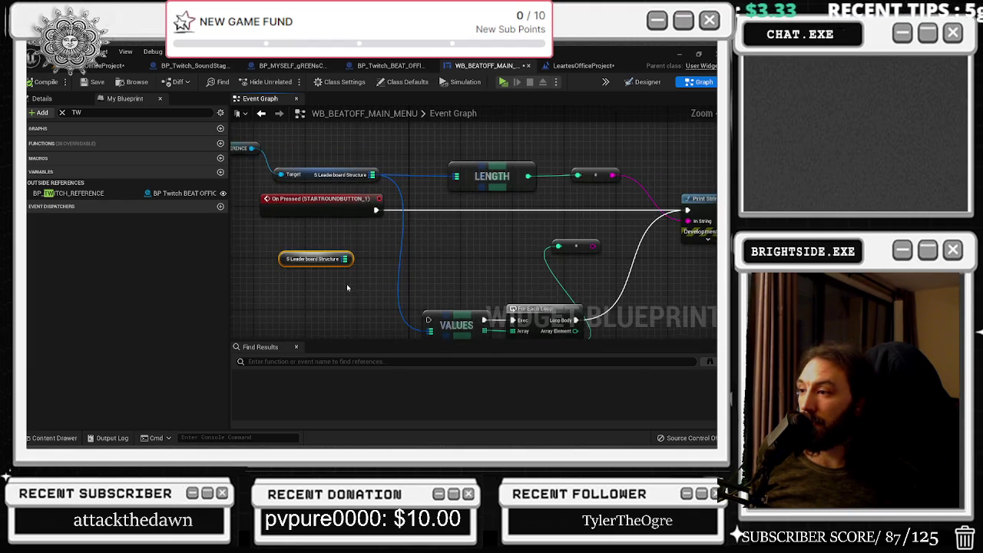
scroll(347, 288, "down", 2)
left_click_drag(397, 228, 541, 299)
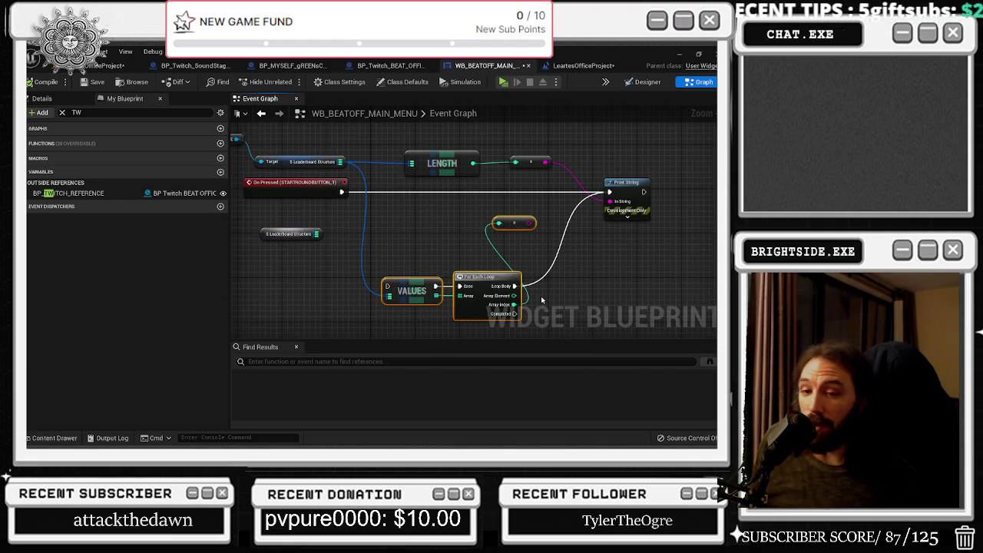
key("Delete")
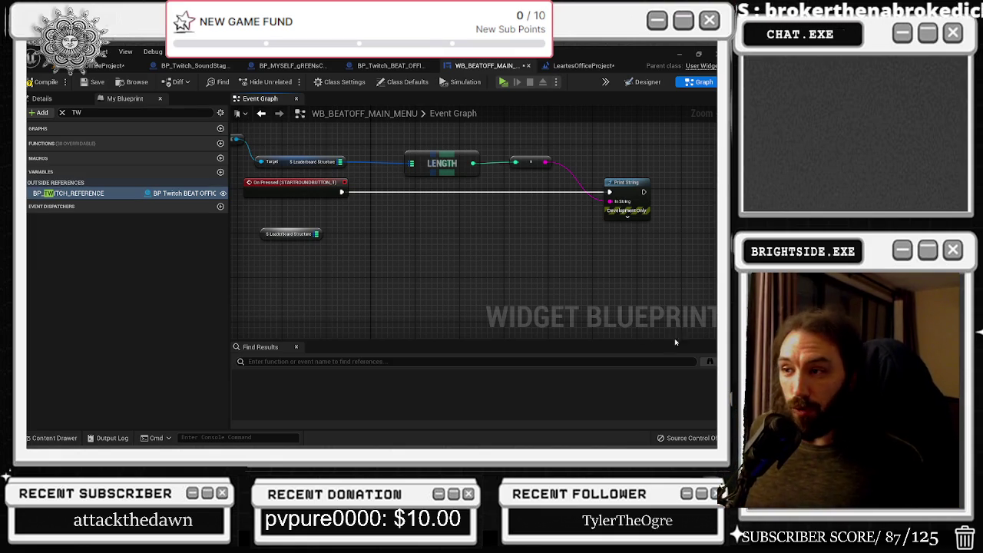
left_click(290, 234)
Delete the leftover Leaderboard Structure node and tighten LENGTH, conversion and Print String spacing
key("Delete")
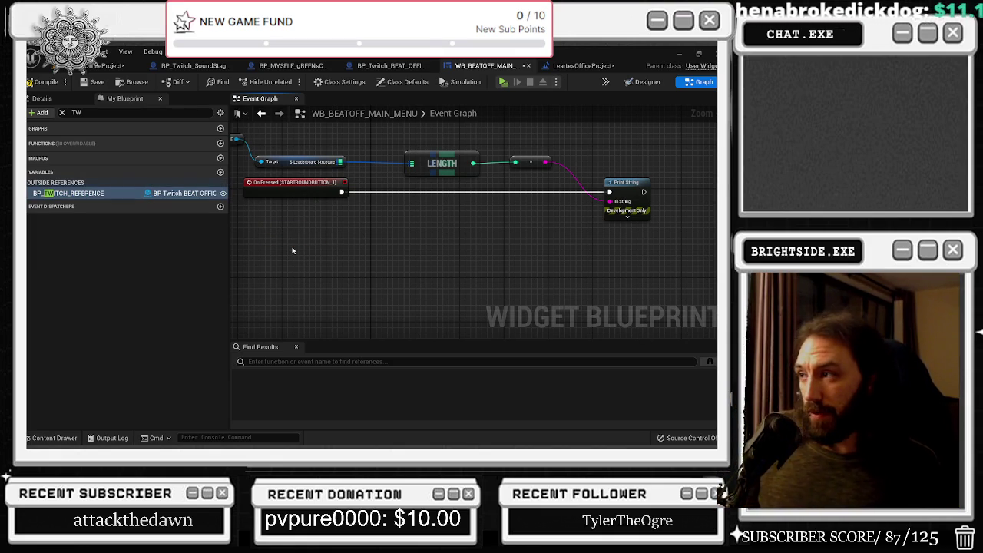
left_click_drag(600, 189, 403, 146)
left_click_drag(535, 167, 513, 139)
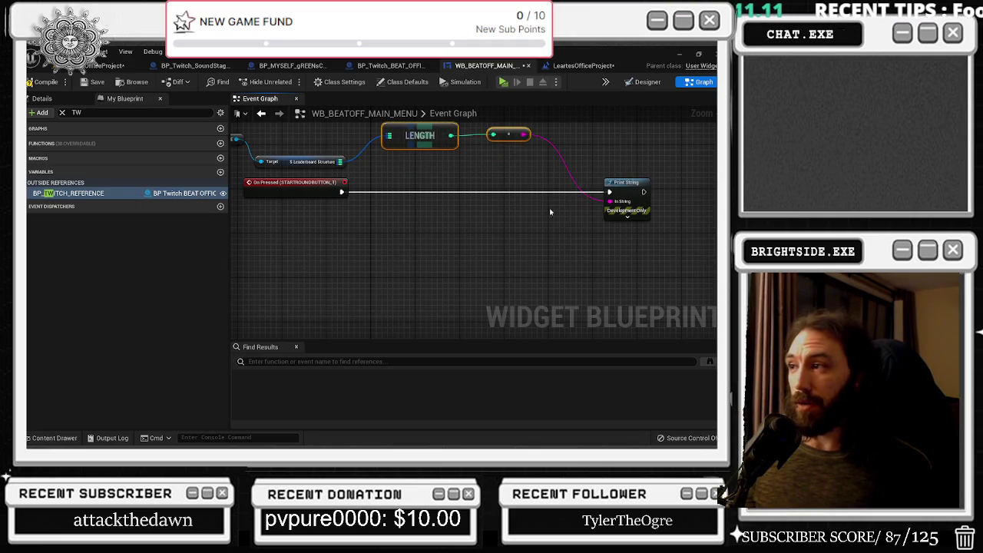
left_click_drag(622, 186, 554, 197)
left_click_drag(364, 159, 352, 207)
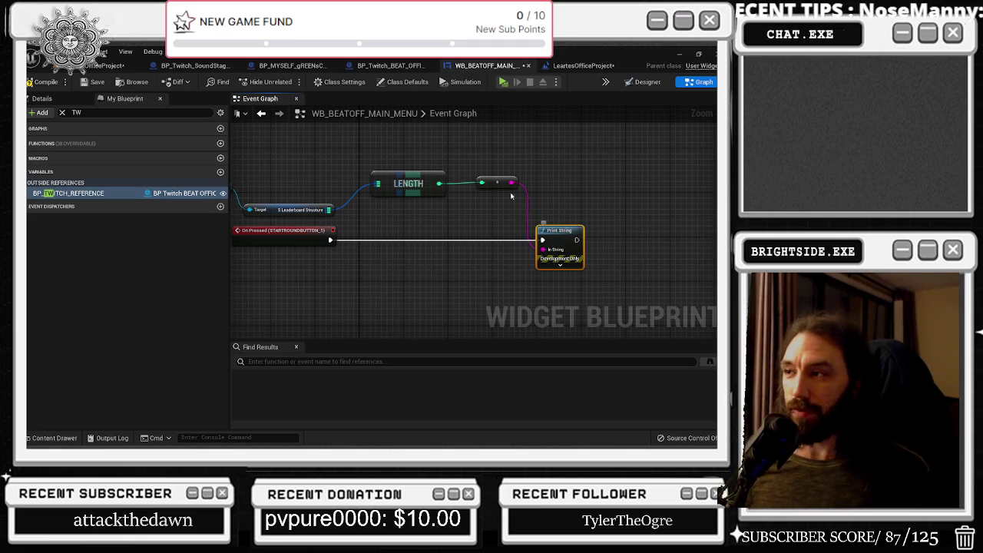
left_click_drag(409, 138, 515, 213)
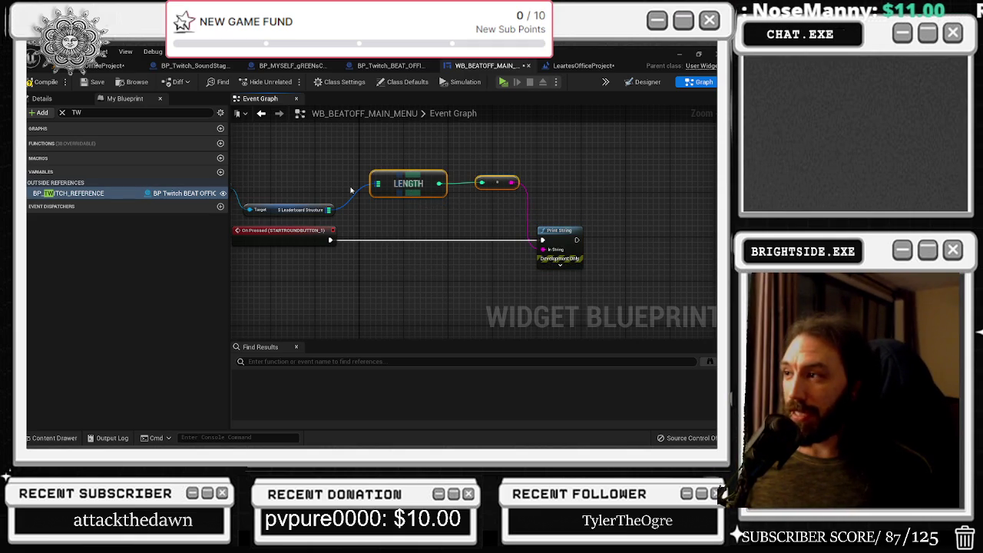
mouse_move(382, 187)
left_mouse_down()
mouse_move(370, 176)
mouse_move(410, 171)
left_mouse_up()
mouse_move(559, 231)
left_mouse_down()
mouse_move(543, 231)
mouse_move(540, 289)
left_mouse_up()
left_click_drag(325, 185, 485, 245)
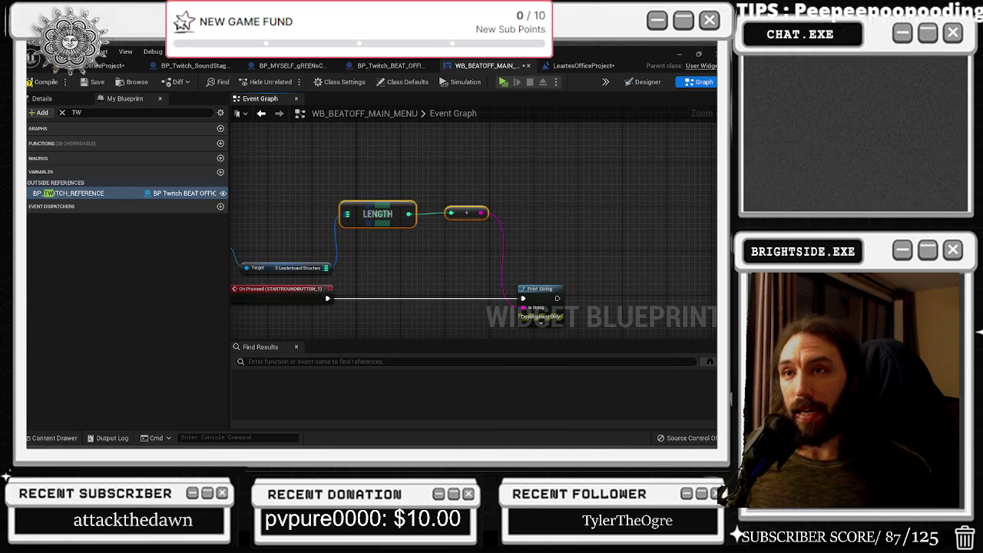
left_click(43, 81)
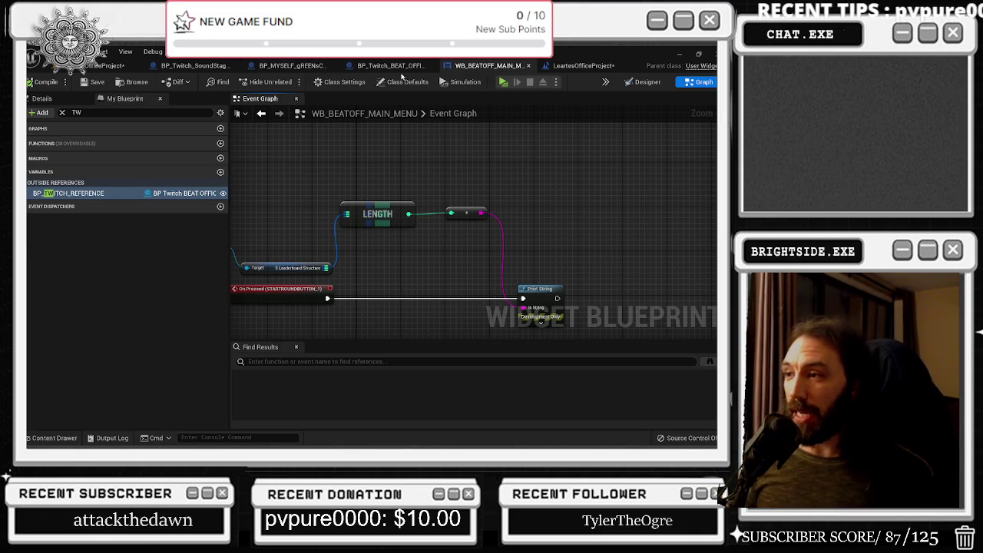
Line up Print String, LENGTH, conversion and S Leaderboard Structure behind the BP Twitch Reference node
left_click_drag(456, 260, 536, 239)
left_click_drag(608, 269, 520, 268)
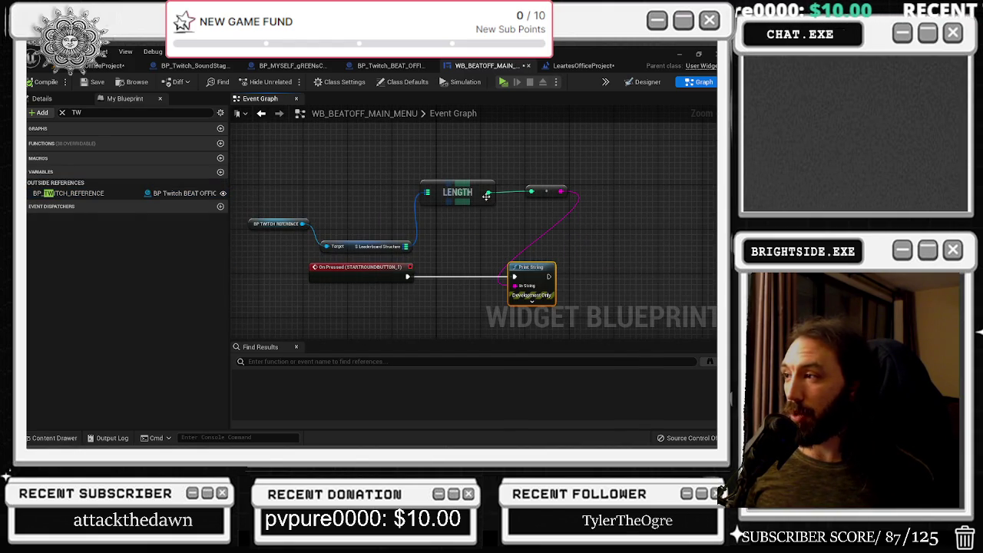
left_click_drag(455, 186, 421, 158)
mouse_move(551, 194)
left_mouse_down()
mouse_move(490, 235)
mouse_move(516, 276)
left_mouse_up()
left_click_drag(457, 189, 457, 227)
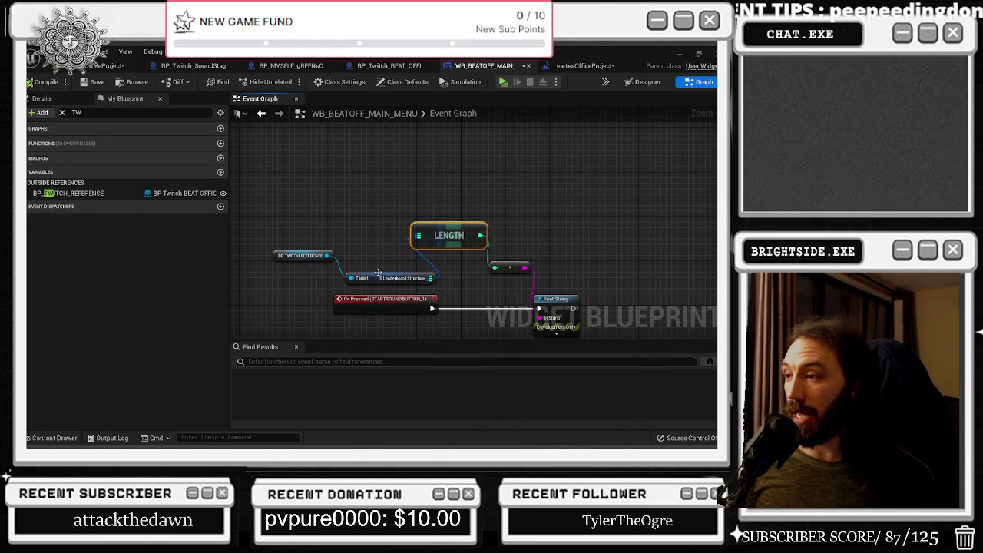
mouse_move(377, 277)
left_mouse_down()
mouse_move(276, 264)
mouse_move(338, 262)
left_mouse_up()
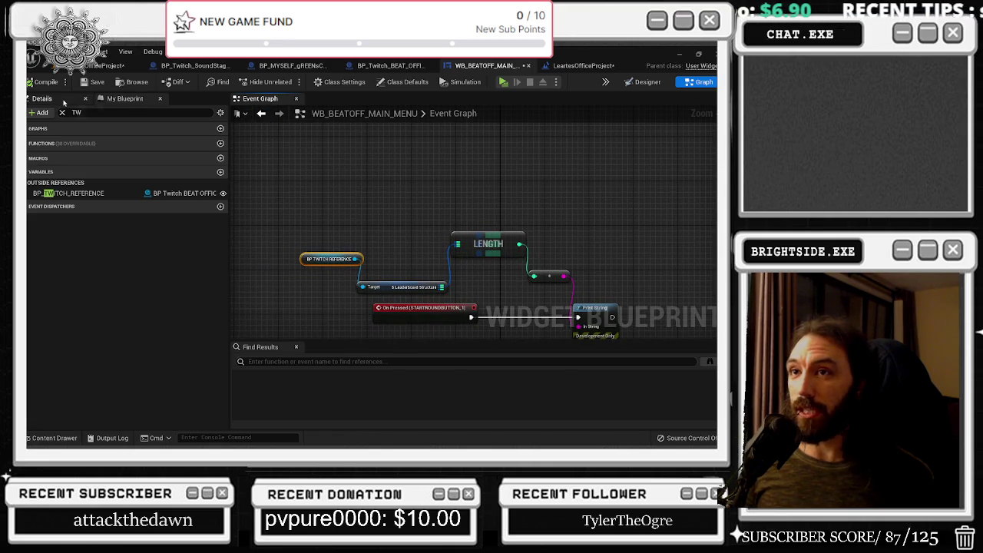
left_click(46, 83)
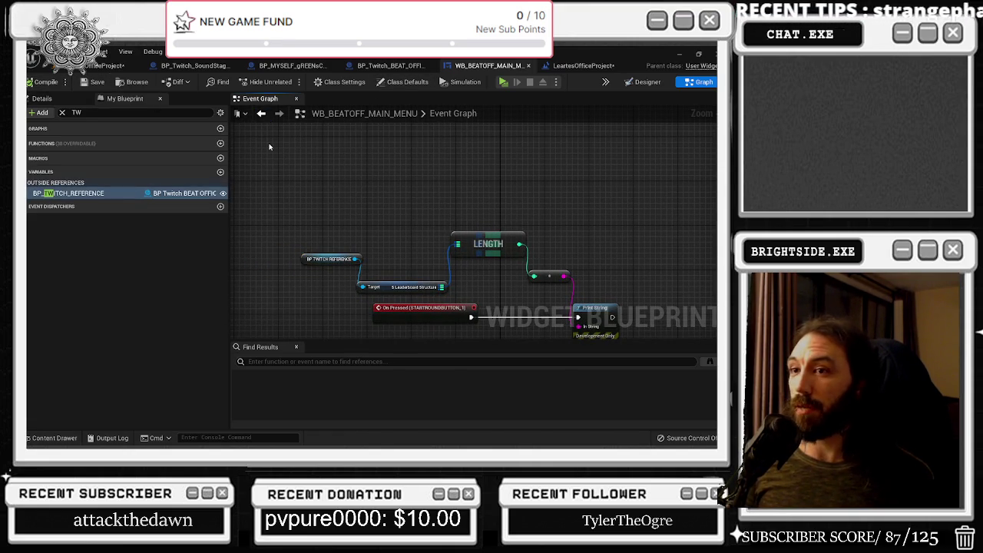
left_click(301, 260)
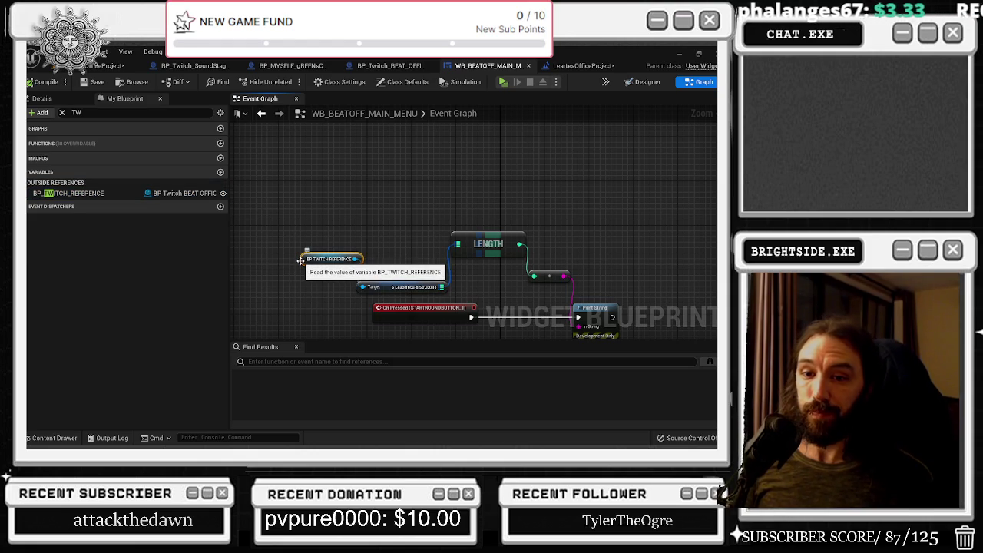
left_click_drag(409, 205, 369, 178)
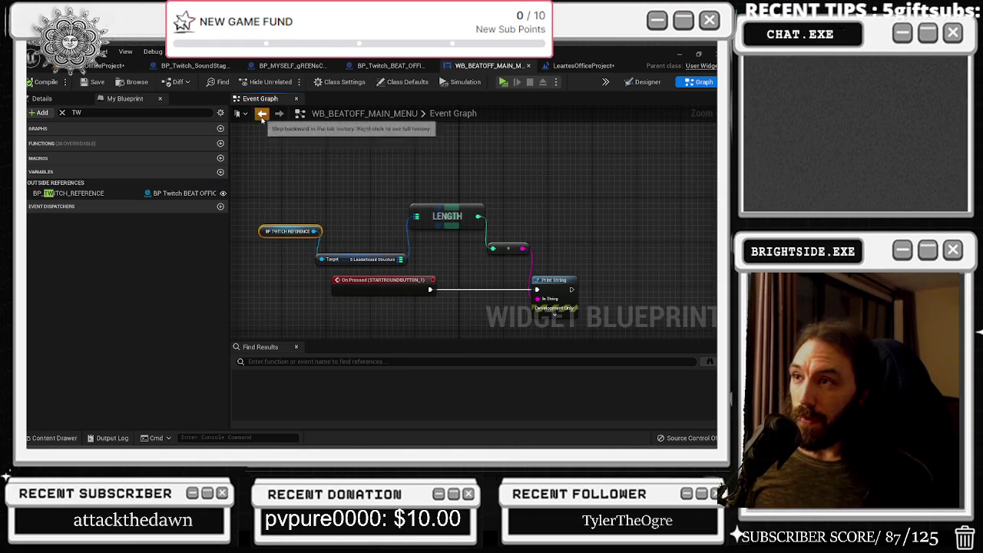
Return to the earlier graph overview and select the top row of START ANIMATION nodes
left_click(261, 113)
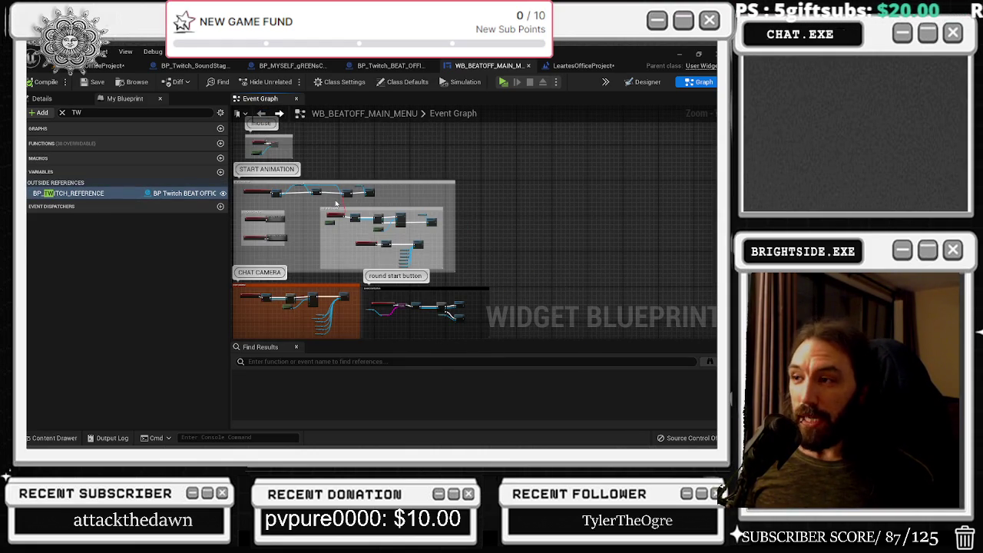
scroll(338, 204, "up", 3)
scroll(393, 234, "up", 3)
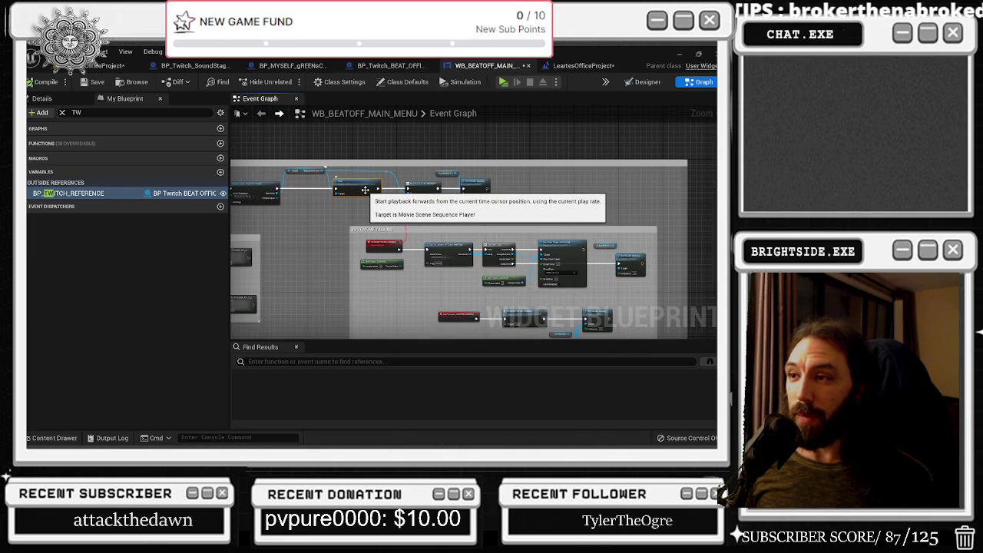
left_click_drag(365, 189, 431, 207)
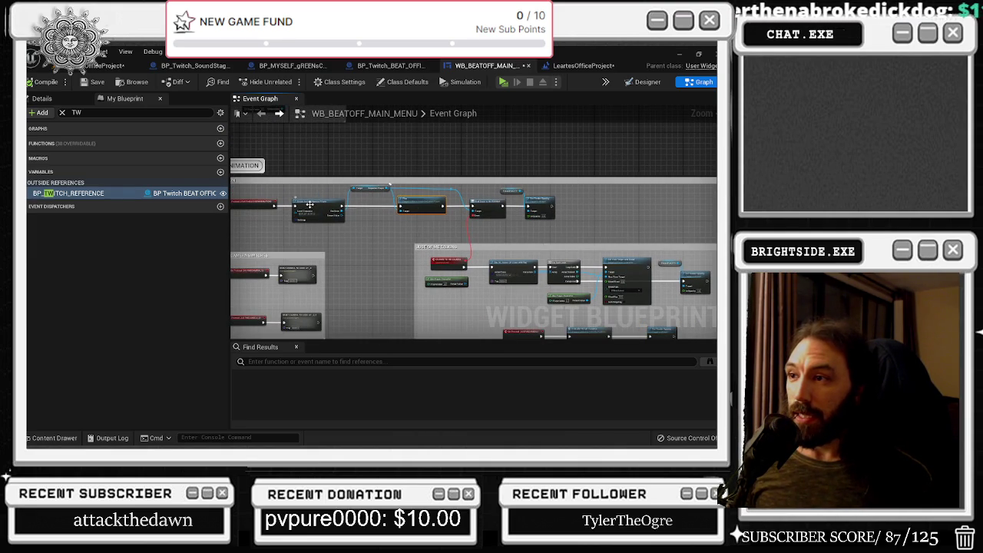
left_click_drag(319, 204, 367, 209)
left_click_drag(308, 198, 423, 228)
mouse_move(294, 194)
left_mouse_down()
mouse_move(491, 230)
mouse_move(623, 238)
mouse_move(458, 203)
left_mouse_up()
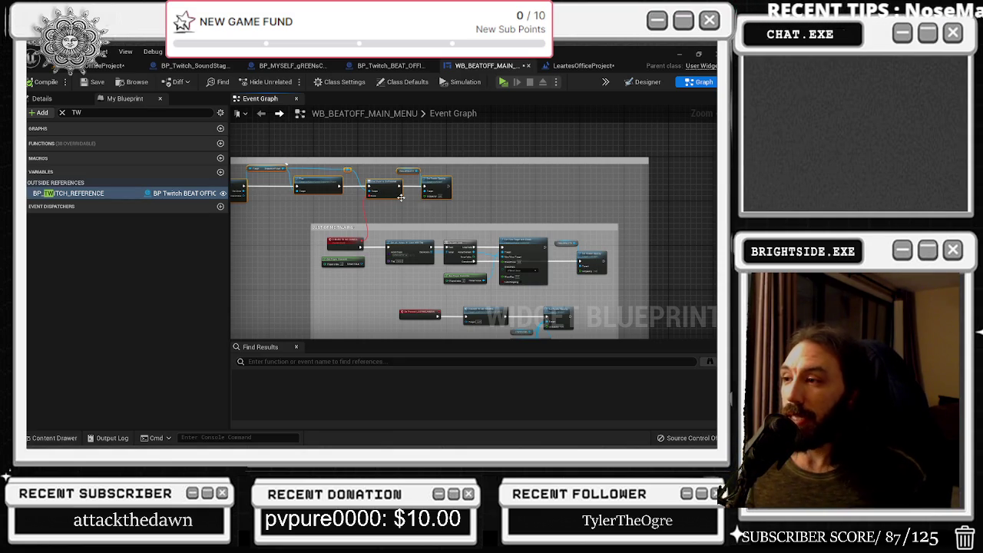
Enlarge the comment box upward and save the WB_BEATOFF_MAIN_MENU widget blueprint
scroll(401, 197, "down", 2)
scroll(384, 215, "up", 2)
left_click_drag(404, 216, 404, 208)
left_click_drag(349, 234, 385, 251)
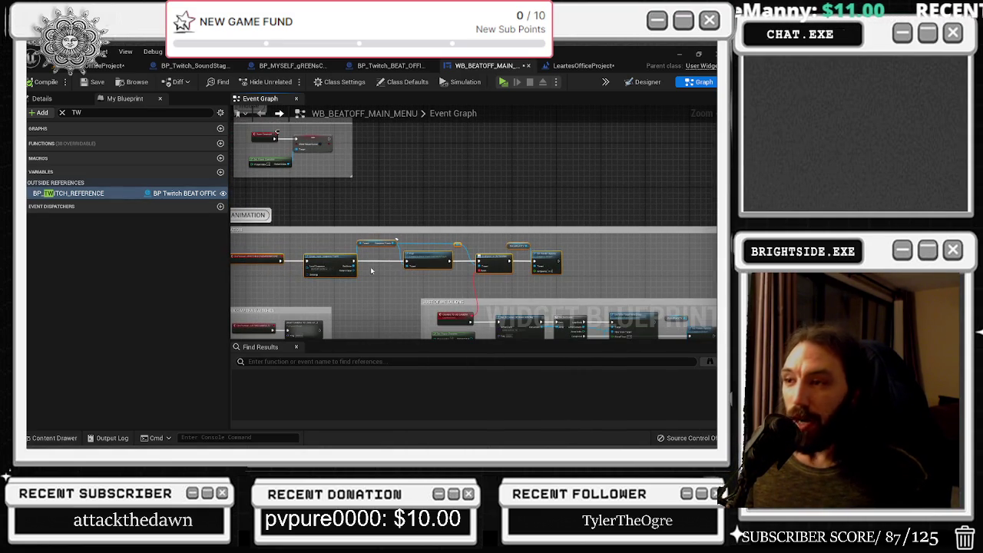
left_click(84, 82)
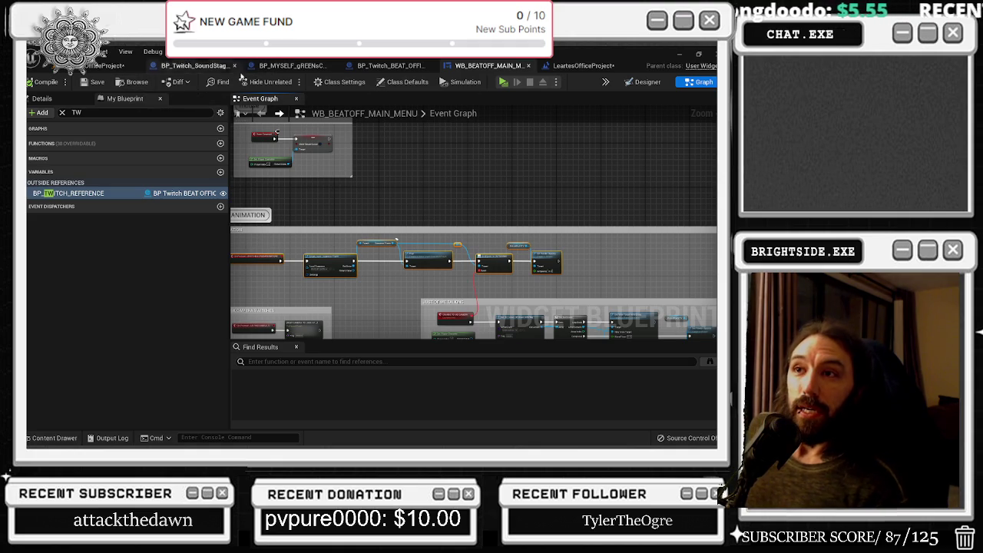
Save the modified assets from the Level Blueprint and bring up the BP_Twitch_BEAT_OFFICES graph
left_click(581, 65)
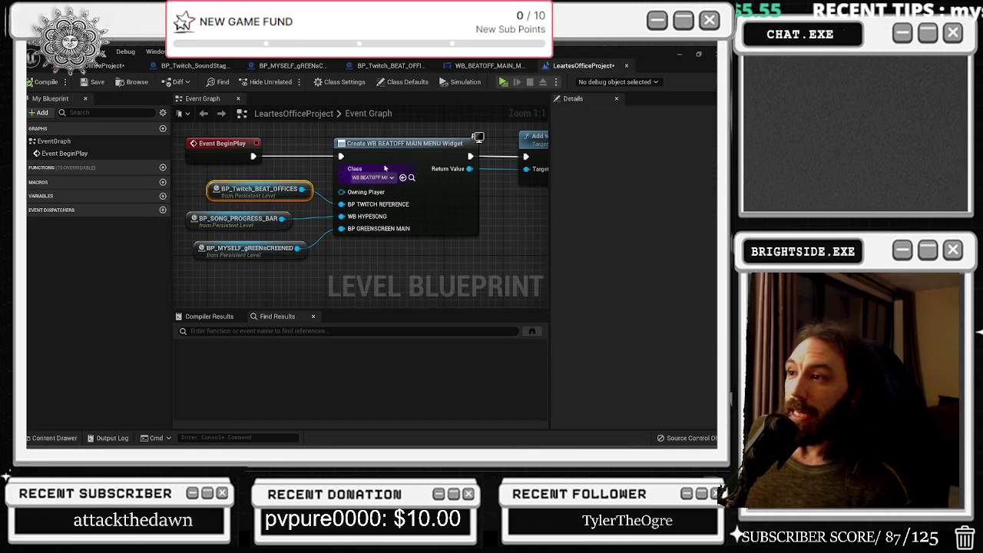
left_click(92, 81)
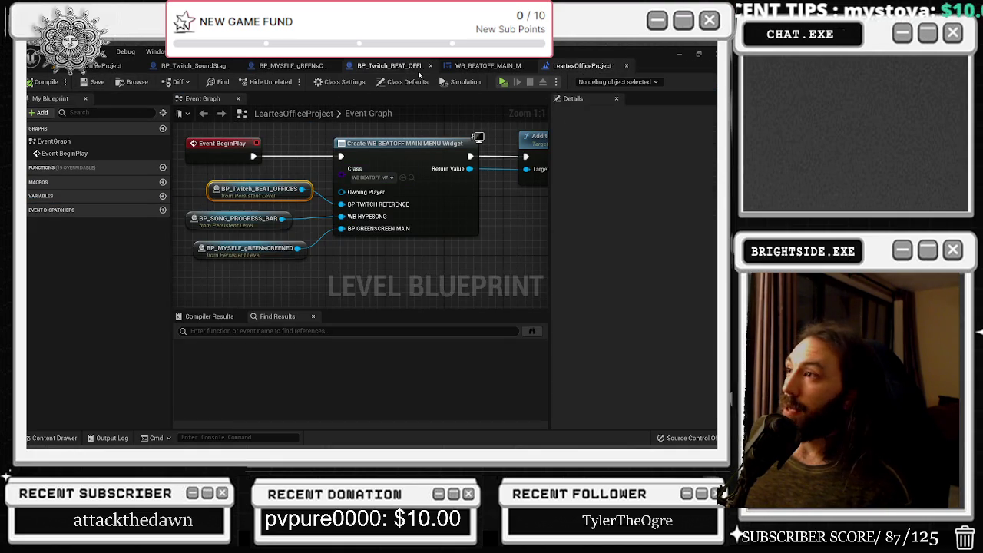
left_click(384, 68)
Adjust the LENGTH reroute and Sequence node, wiring a new connection from Sequence's Then 1
left_click_drag(331, 211, 297, 212)
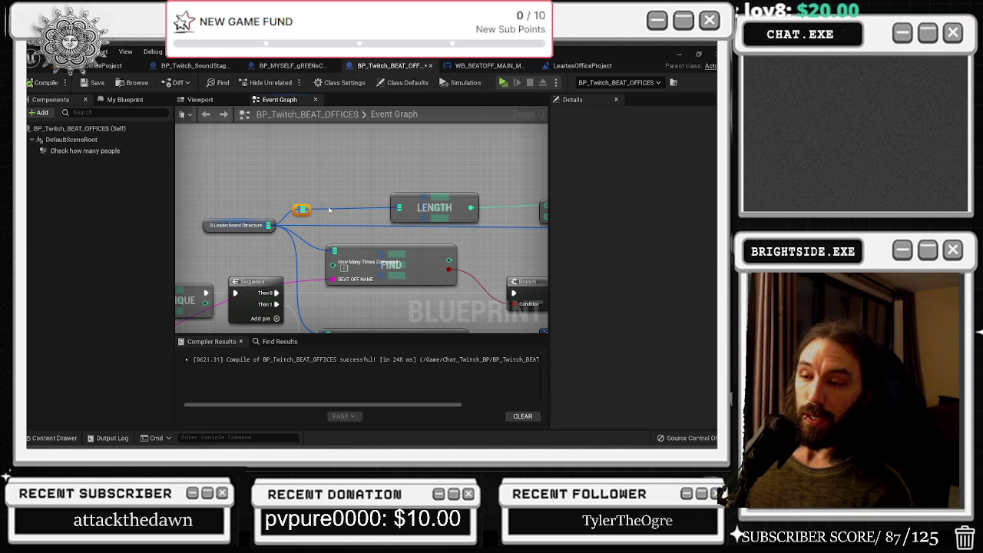
scroll(323, 203, "down", 2)
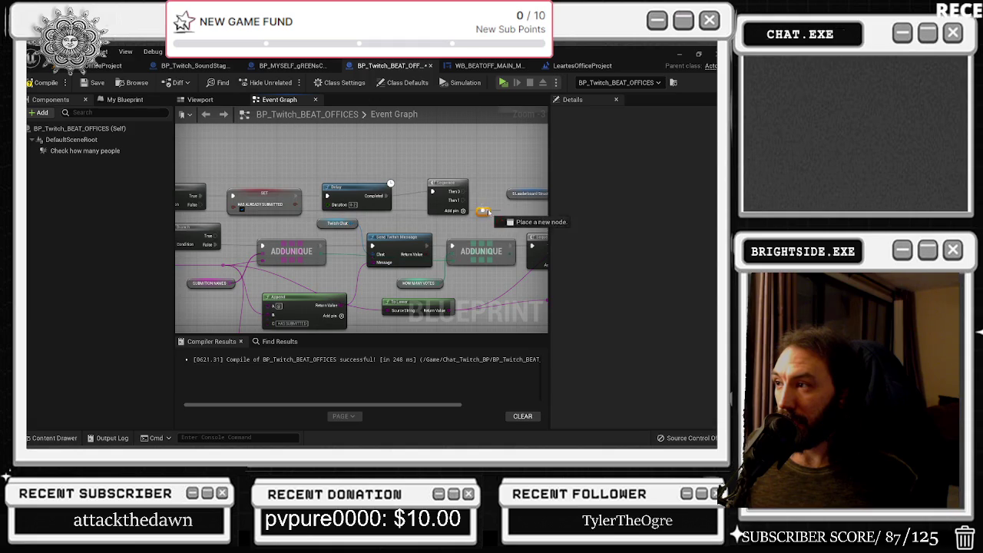
left_click_drag(441, 192, 433, 189)
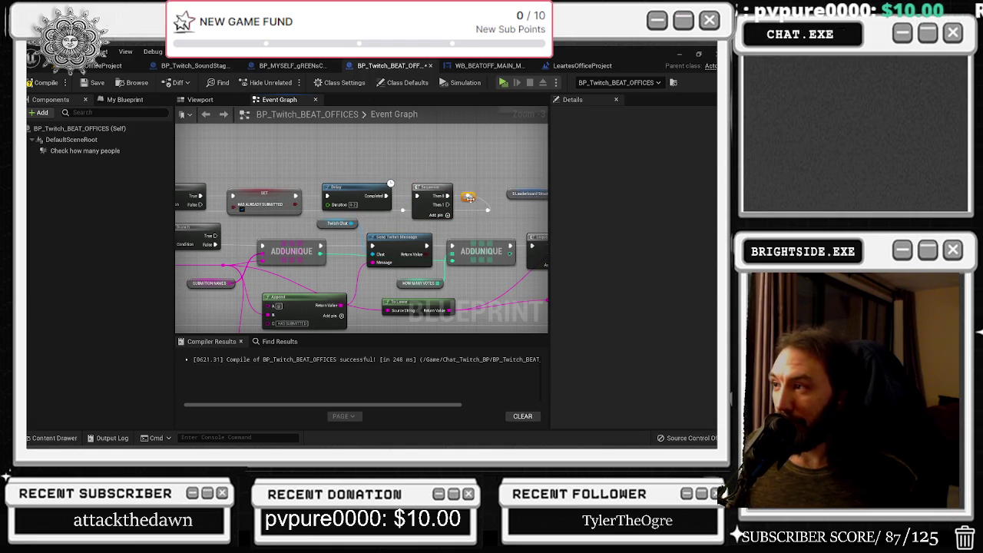
mouse_move(487, 209)
left_mouse_down()
mouse_move(331, 234)
mouse_move(439, 216)
mouse_move(284, 201)
left_mouse_up()
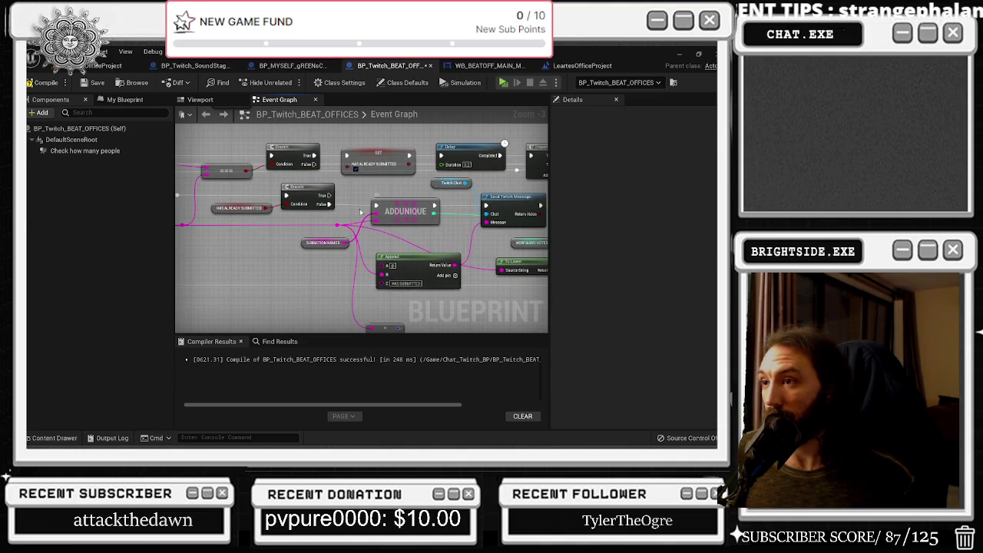
left_click_drag(266, 254, 355, 285)
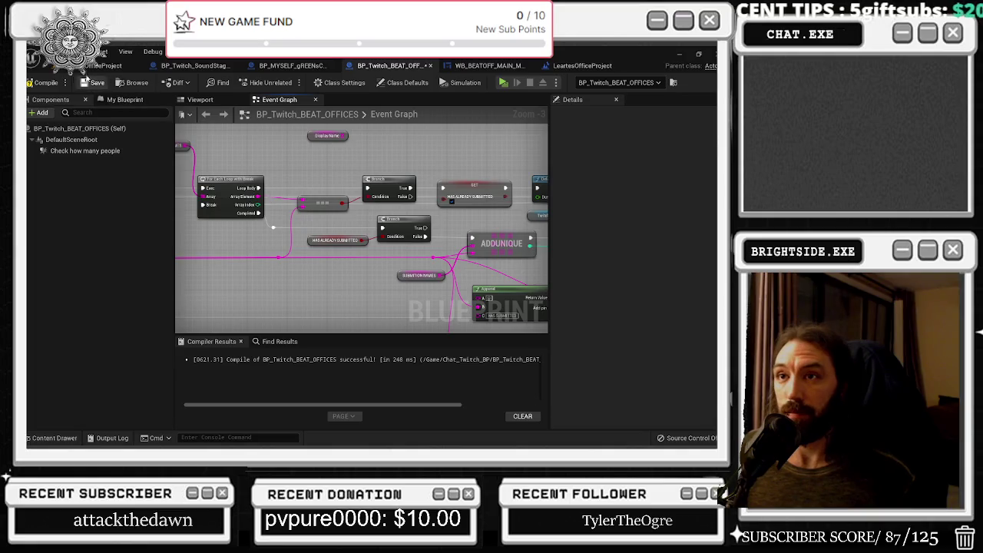
Compile BP_Twitch_BEAT_OFFICES, save the level map and start playing the level
left_click(42, 82)
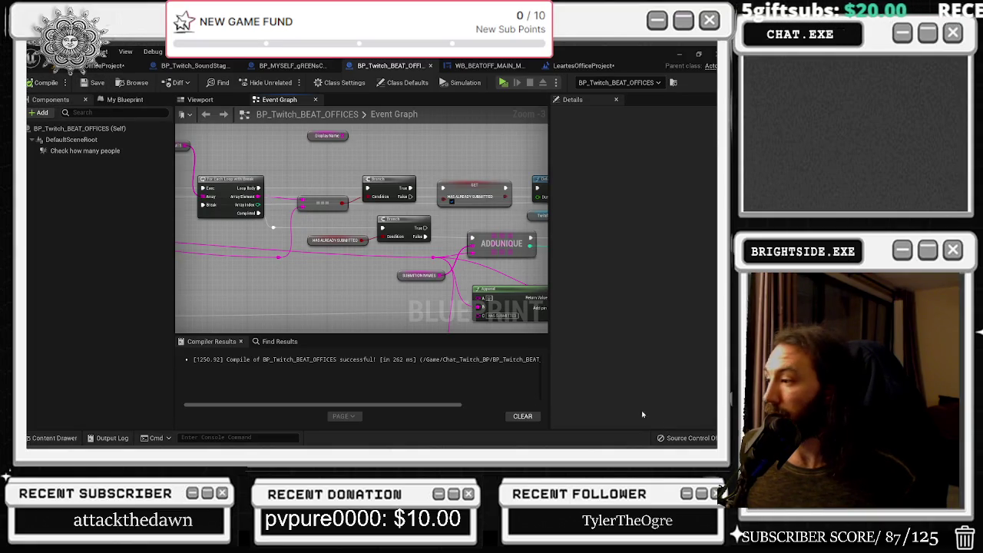
left_click(104, 65)
key("ctrl+s")
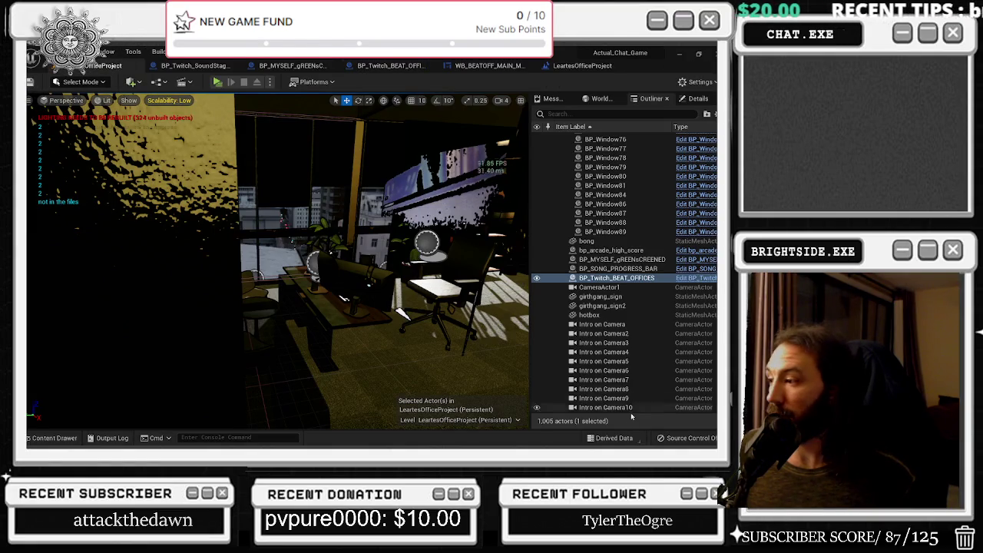
left_click(218, 82)
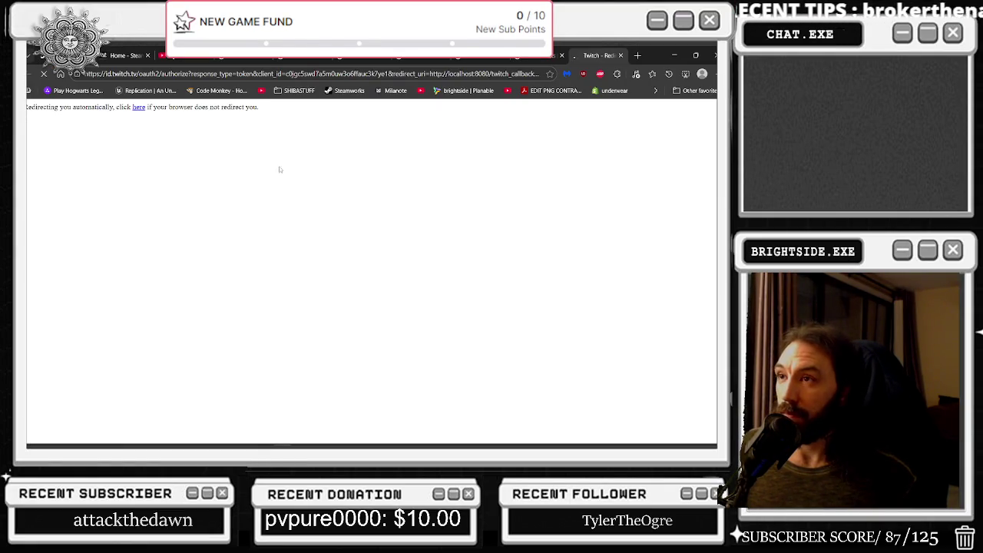
Close the Twitch redirect browser window and show the leaderboards in the game
left_click(676, 56)
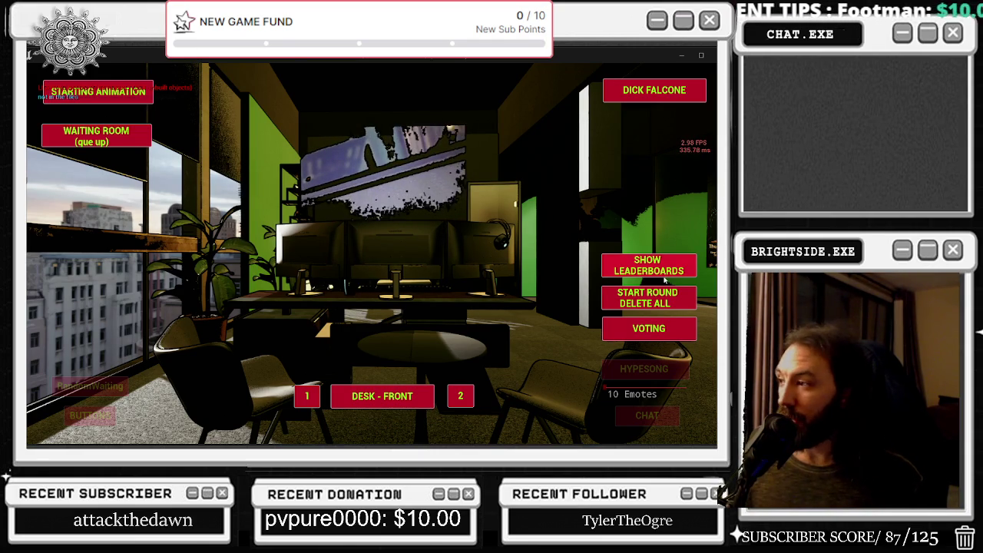
left_click(657, 273)
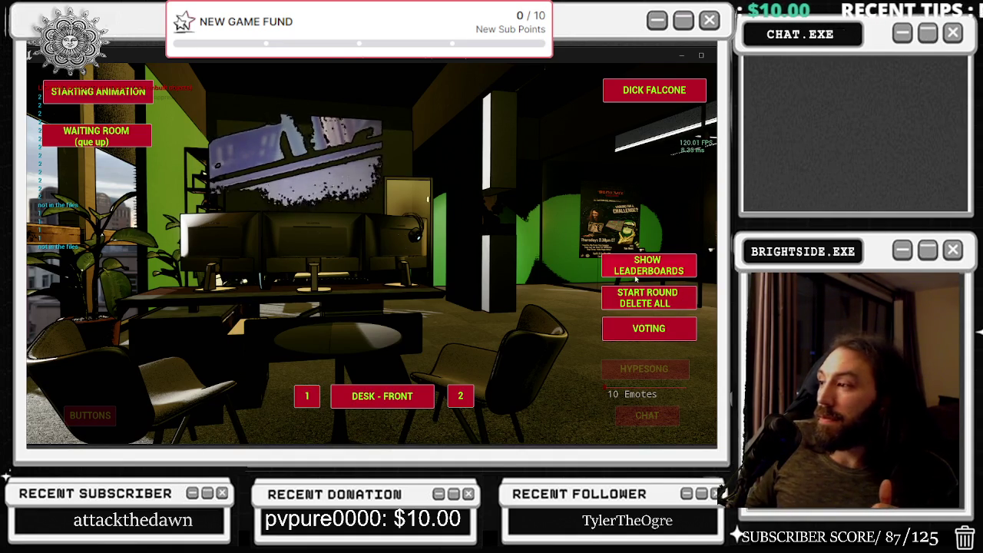
Stop the play session with Esc after testing the leaderboards
key("Escape")
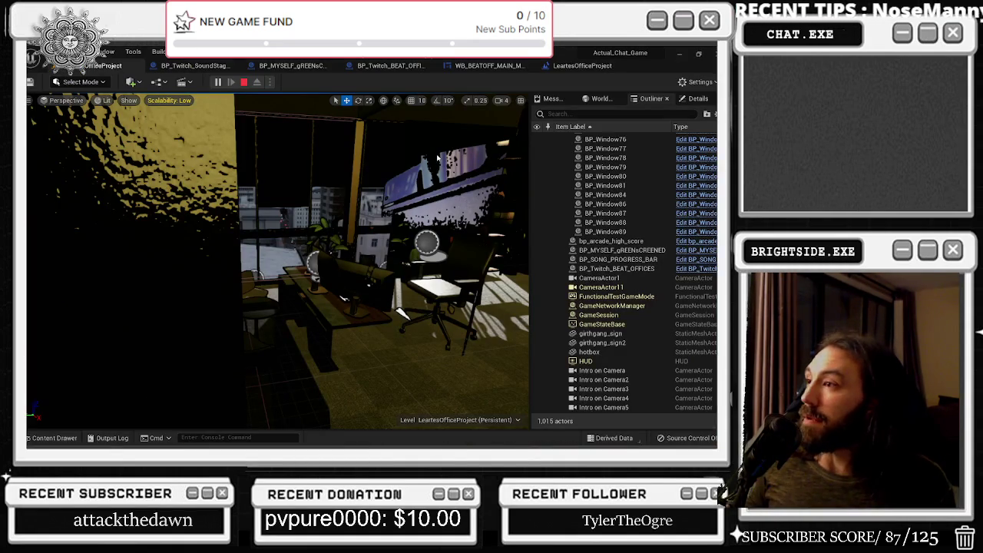
In BP_Twitch_BEAT_OFFICES, connect the Branch's True output to the Sequence node
left_click(585, 66)
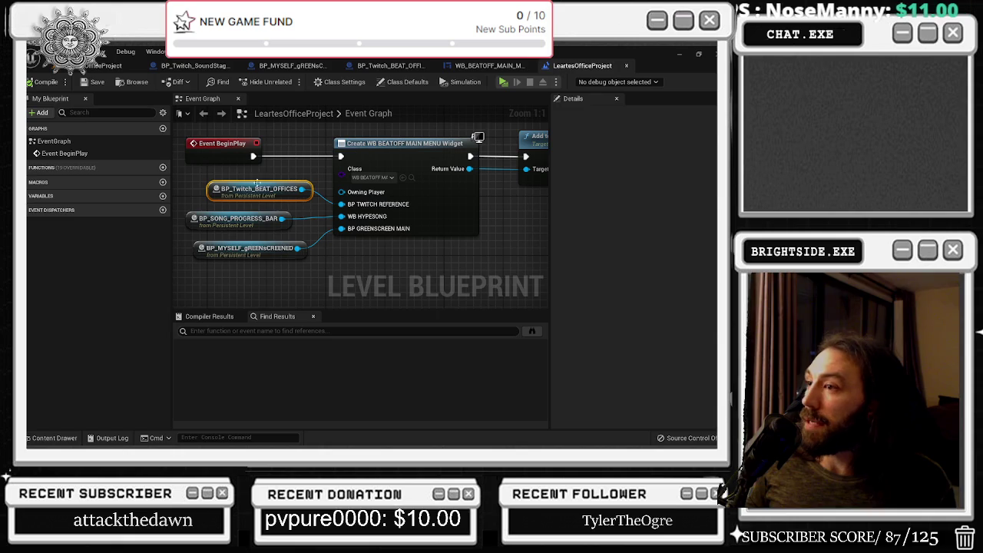
left_click(390, 65)
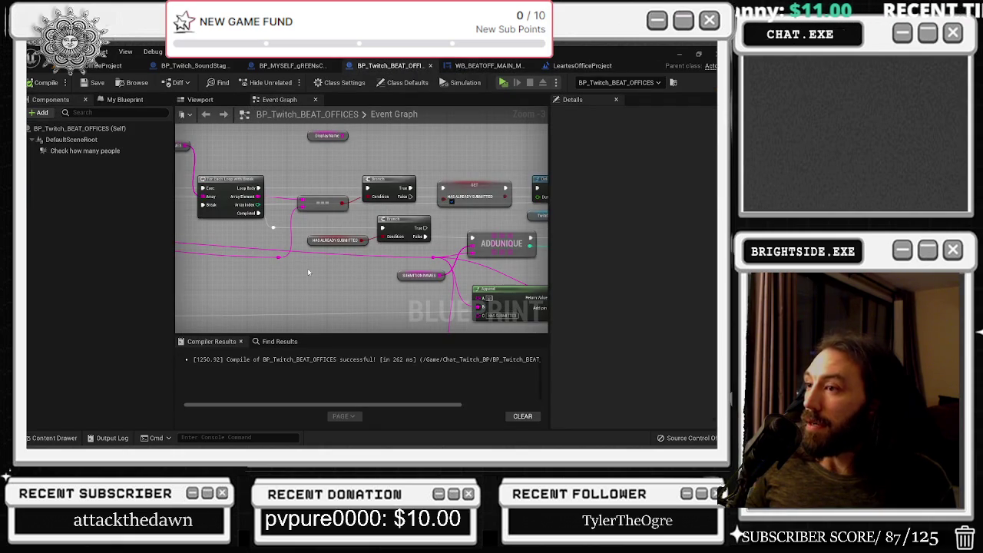
mouse_move(293, 174)
left_mouse_down()
mouse_move(407, 223)
mouse_move(356, 231)
mouse_move(241, 219)
left_mouse_up()
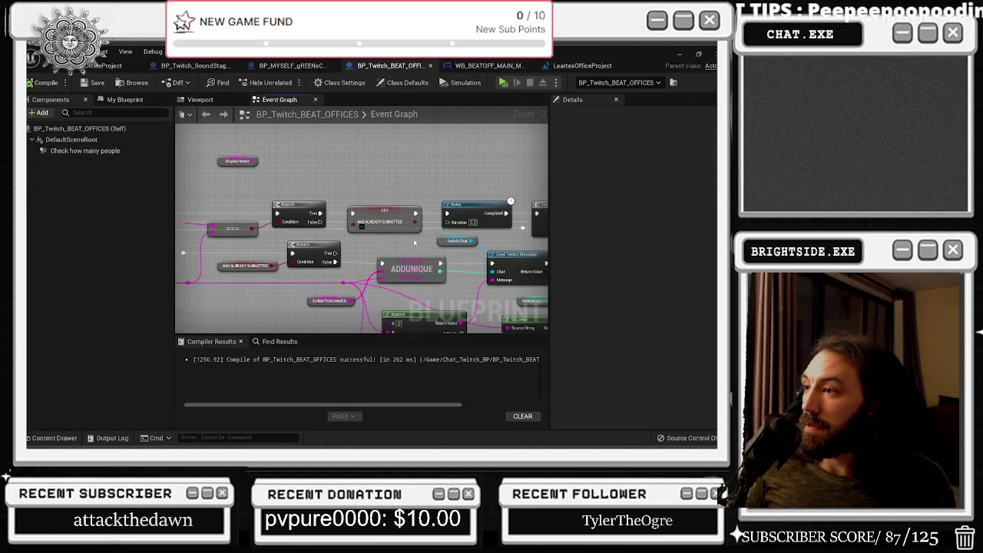
mouse_move(428, 248)
left_mouse_down()
mouse_move(400, 247)
mouse_move(530, 286)
mouse_move(283, 237)
mouse_move(546, 260)
mouse_move(280, 258)
left_mouse_up()
left_click_drag(418, 232, 492, 198)
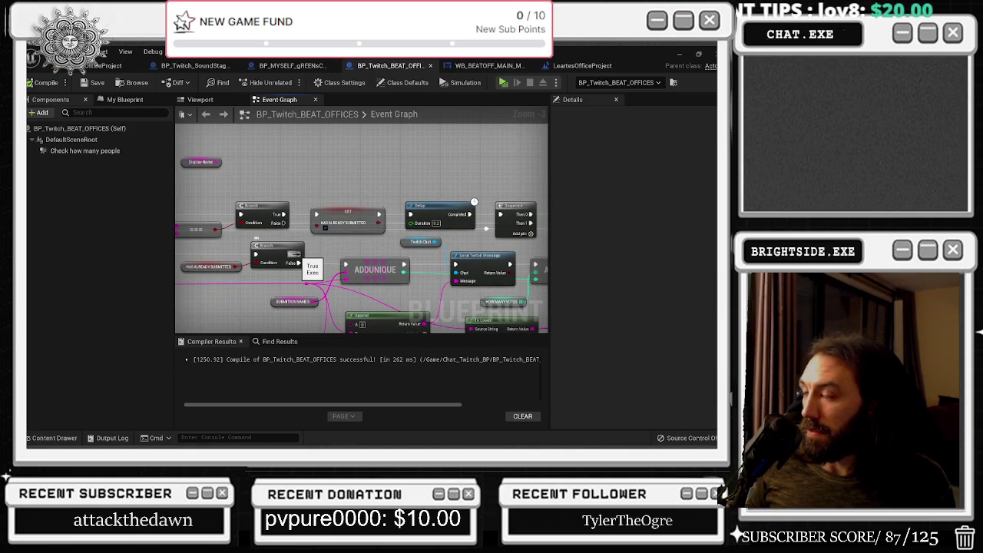
mouse_move(483, 184)
left_mouse_down()
mouse_move(404, 185)
mouse_move(432, 182)
mouse_move(425, 163)
left_mouse_up()
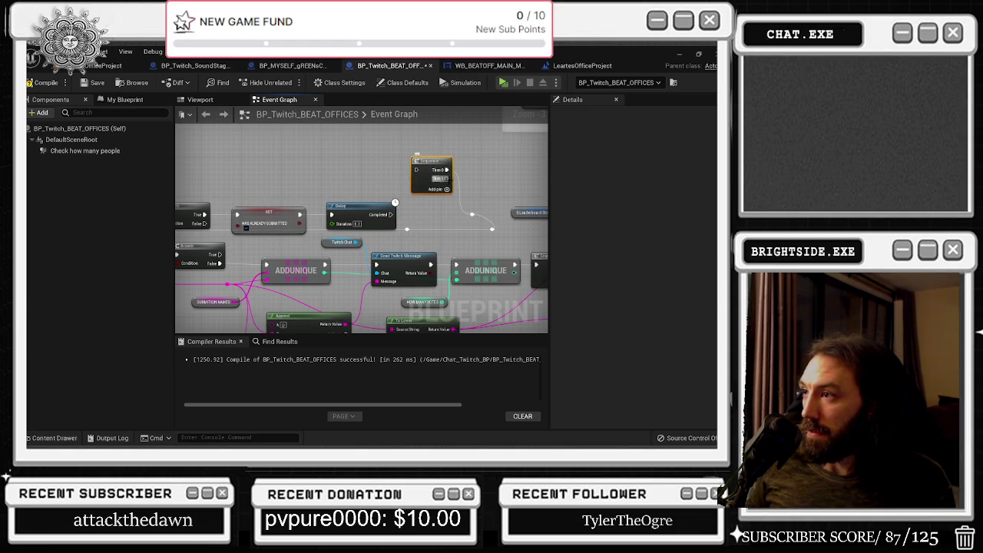
mouse_move(220, 254)
left_mouse_down()
mouse_move(399, 188)
mouse_move(387, 171)
mouse_move(238, 181)
mouse_move(246, 176)
left_mouse_up()
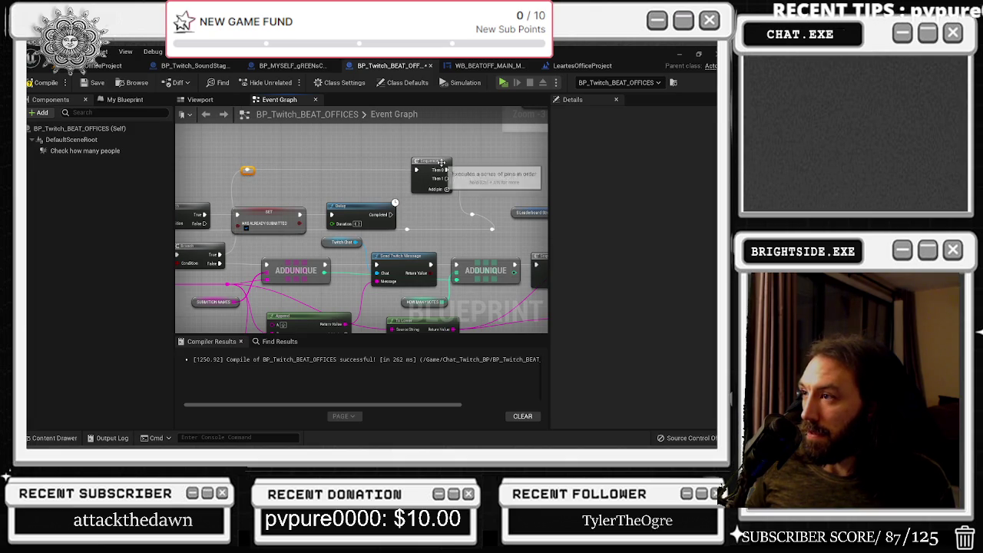
Link the For Each Loop's Completed pin to the Do Once Reset input
left_click_drag(440, 165, 449, 160)
left_click_drag(449, 201, 476, 227)
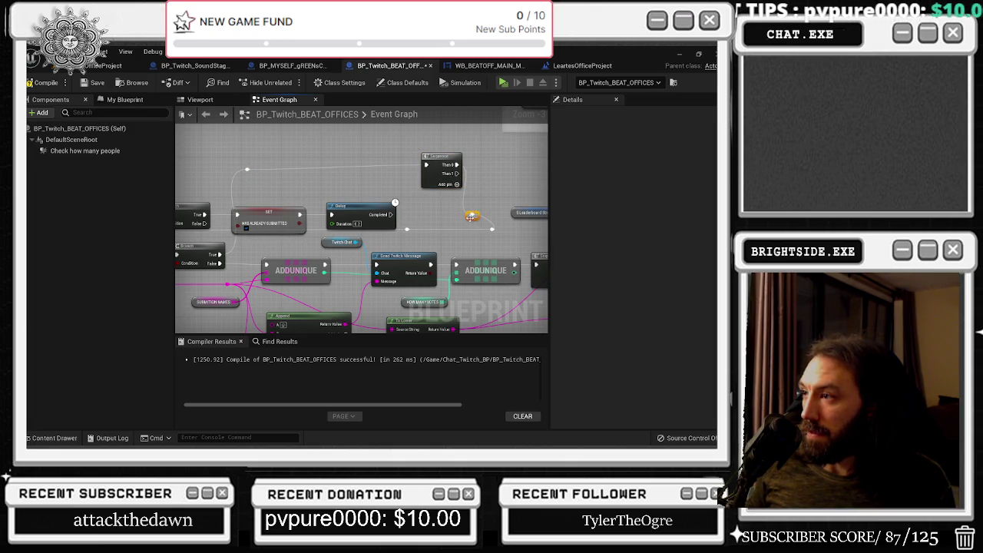
left_click_drag(485, 178, 639, 178)
left_click_drag(430, 231, 485, 223)
left_click_drag(461, 188, 187, 191)
left_click_drag(334, 188, 526, 231)
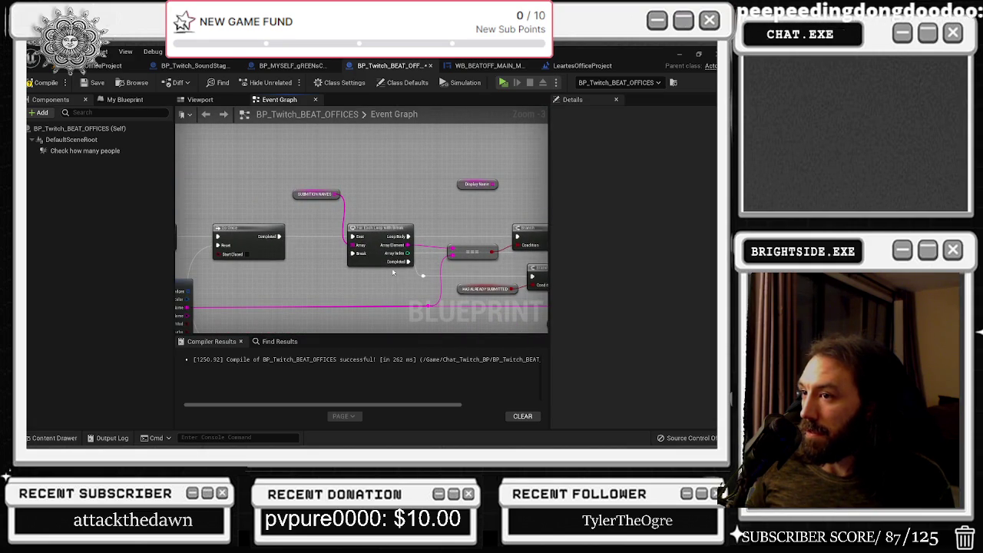
left_click_drag(409, 261, 224, 251)
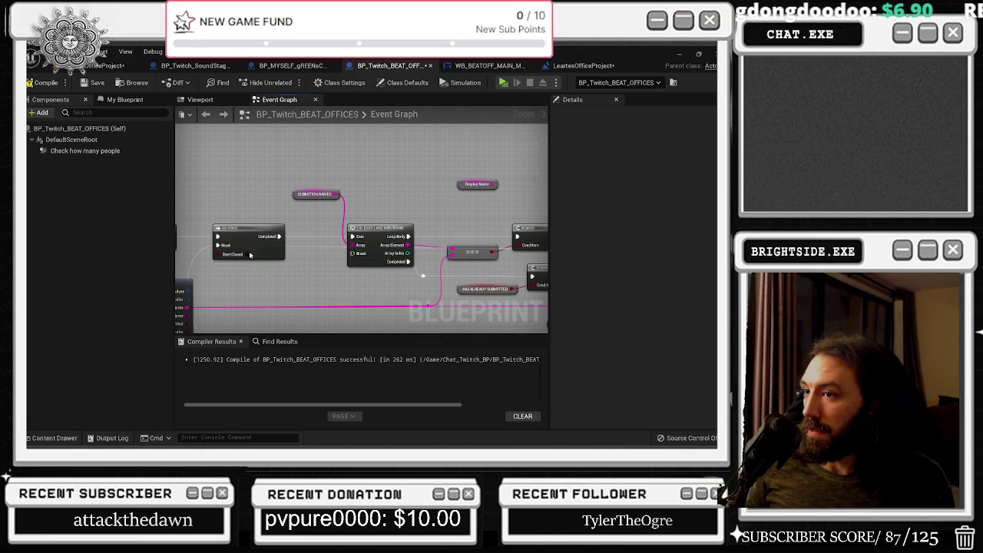
mouse_move(537, 294)
left_mouse_down()
mouse_move(324, 246)
mouse_move(356, 241)
left_mouse_up()
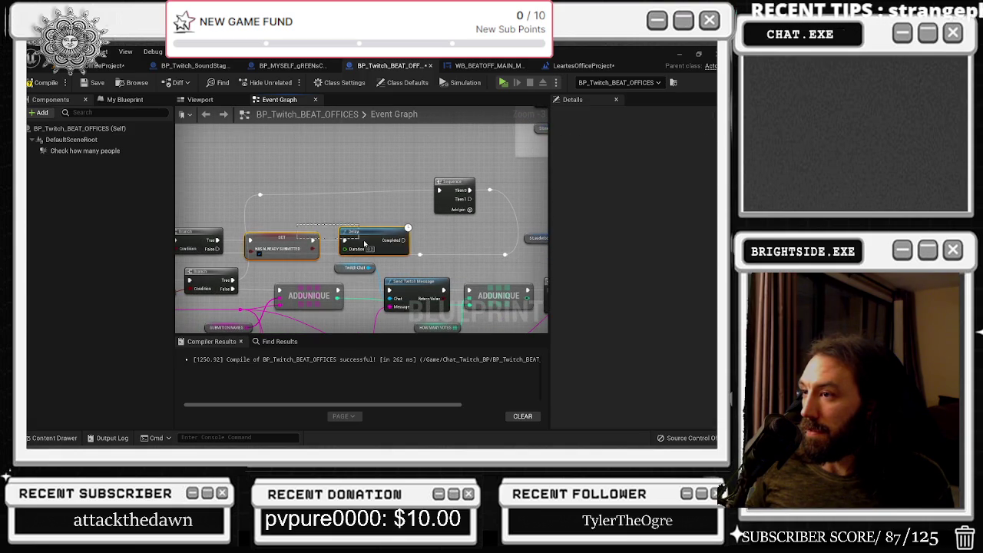
left_click_drag(463, 199, 468, 200)
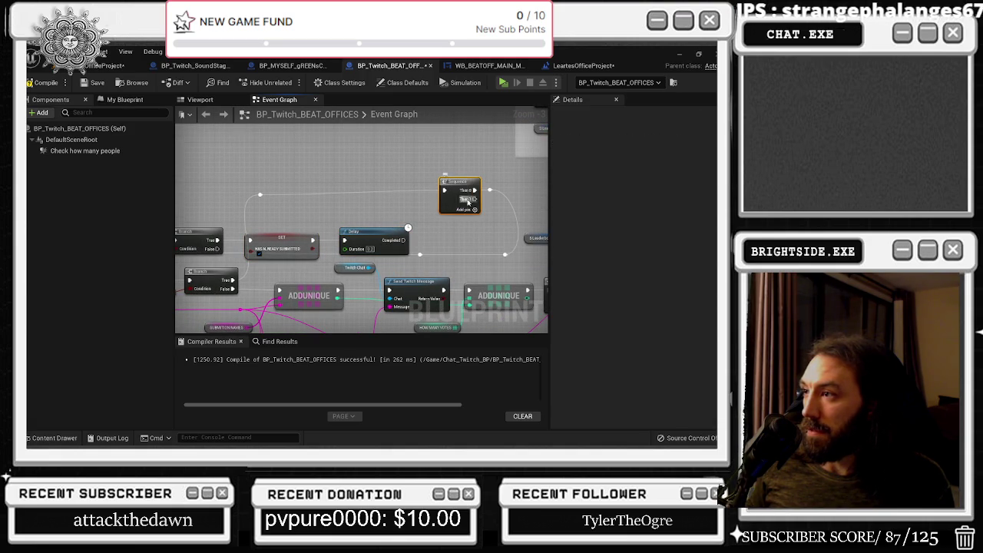
key("ctrl+z")
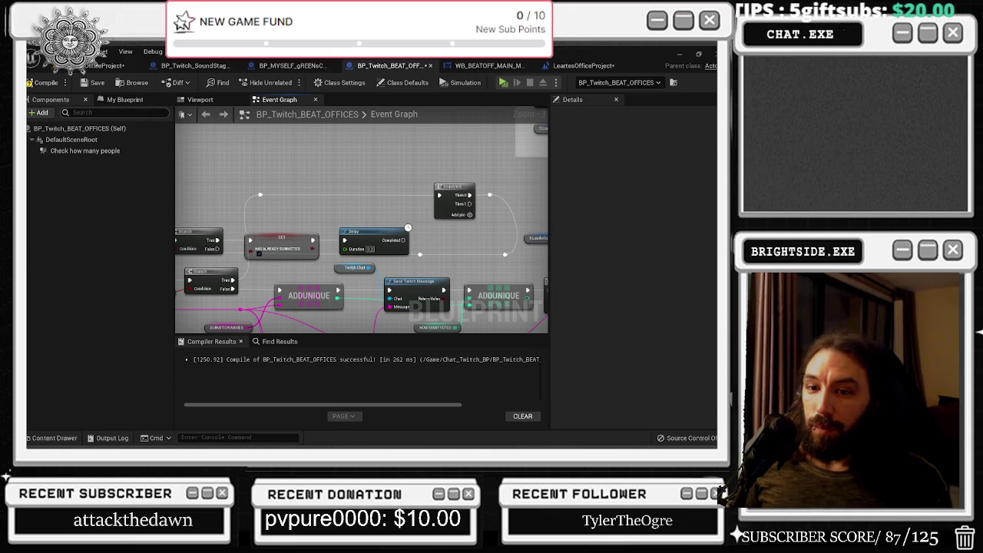
Compile, add a reroute knot right of the Delay node, and save blueprint and map
left_click(42, 82)
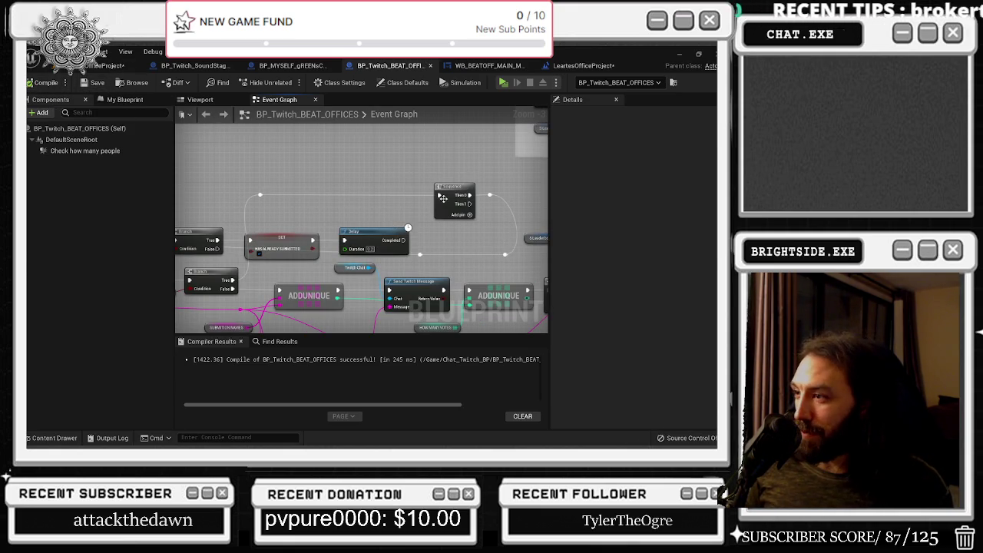
left_click_drag(393, 246, 399, 246)
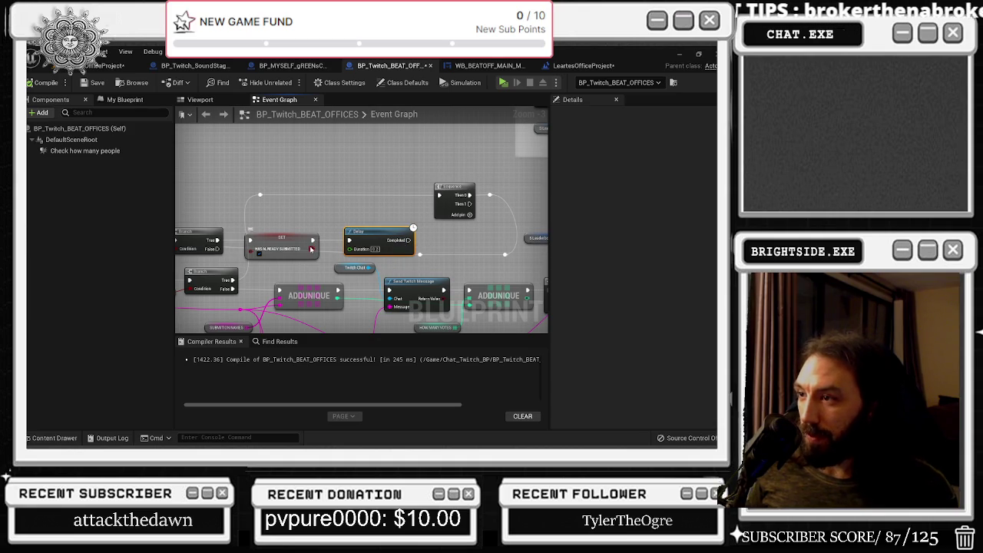
double_click(421, 255)
left_click_drag(420, 256, 480, 249)
left_click(97, 82)
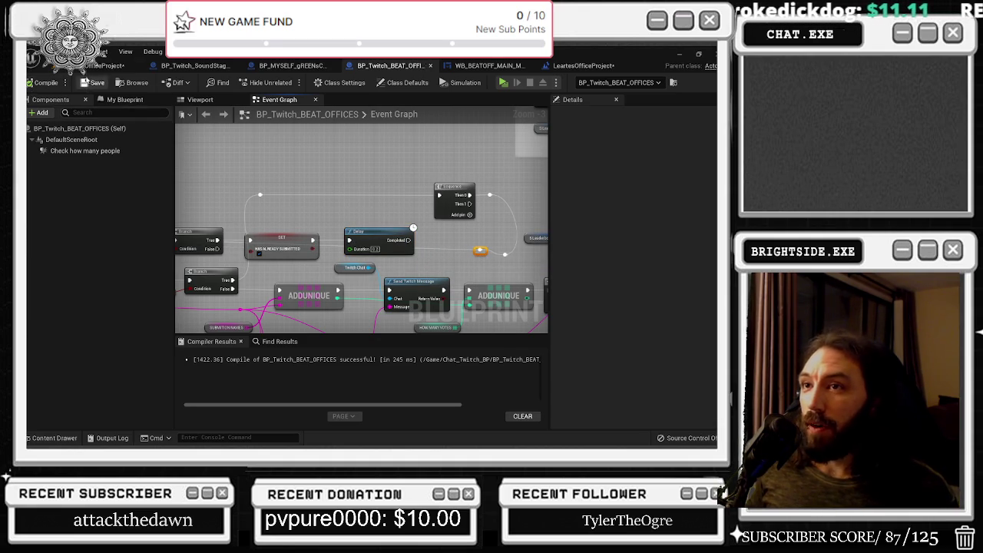
left_click(583, 65)
key("ctrl+s")
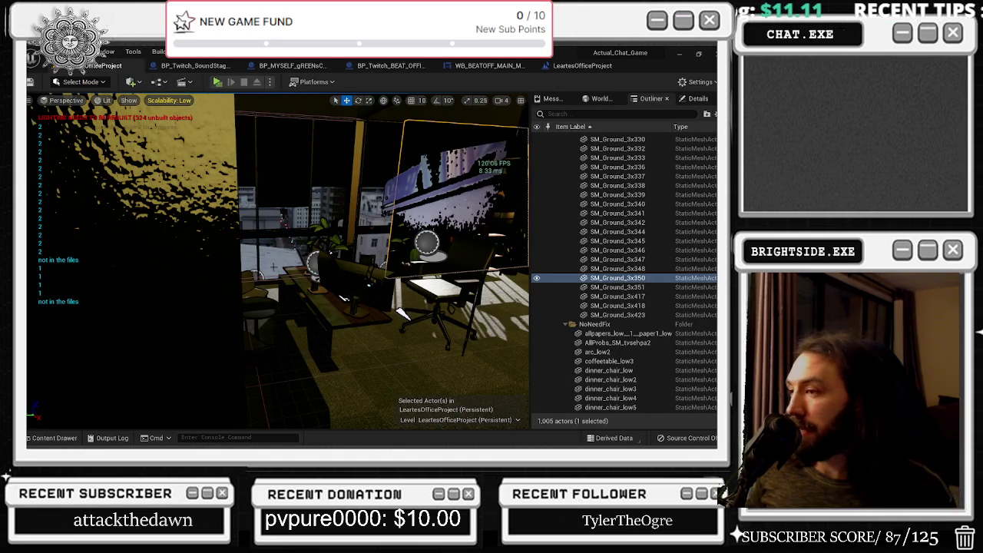
Play the level again, send the game to the waiting room view, and return to the editor
left_click(218, 83)
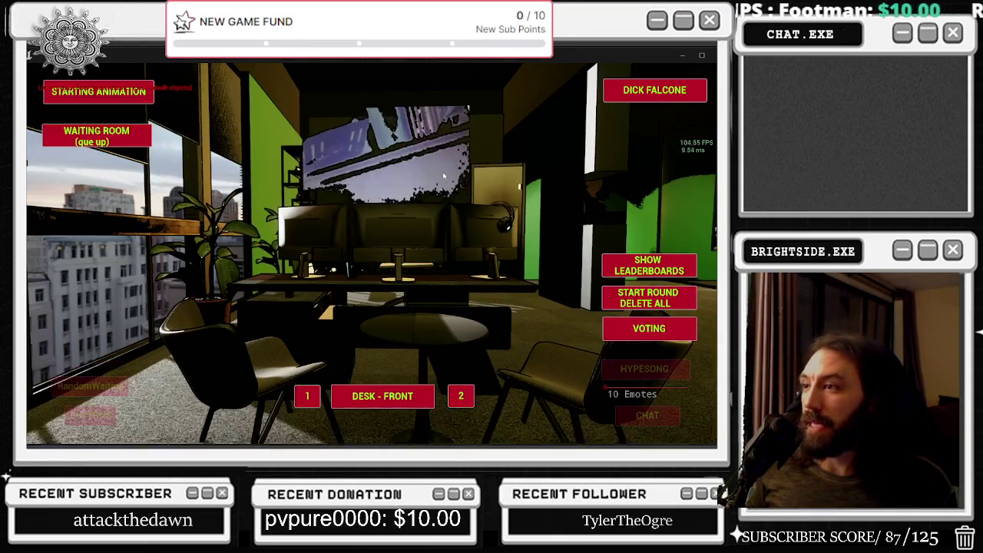
left_click(69, 142)
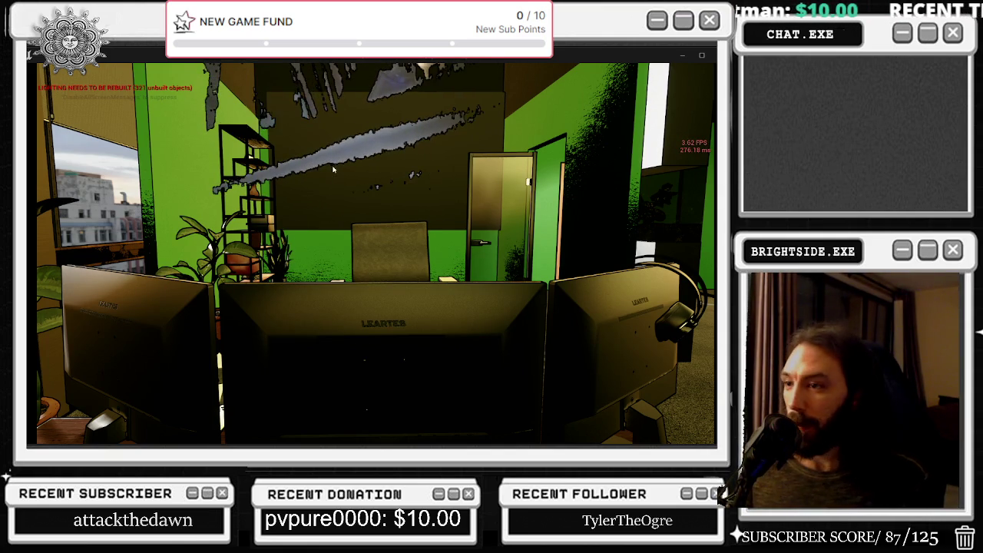
key("alt+Tab")
Stop the play session, check the Level Blueprint, and relaunch the game after the Twitch login
left_click(445, 169)
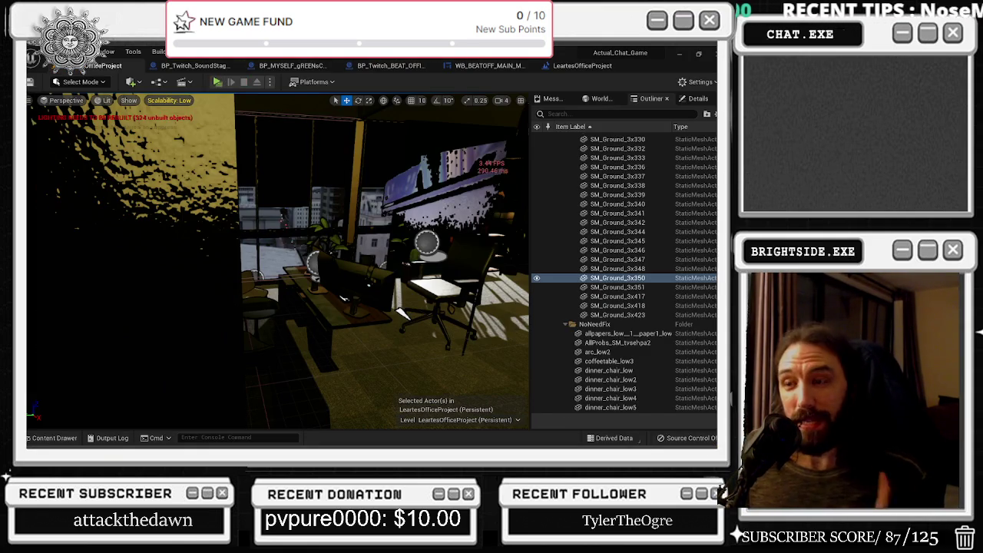
key("Escape")
left_click(592, 67)
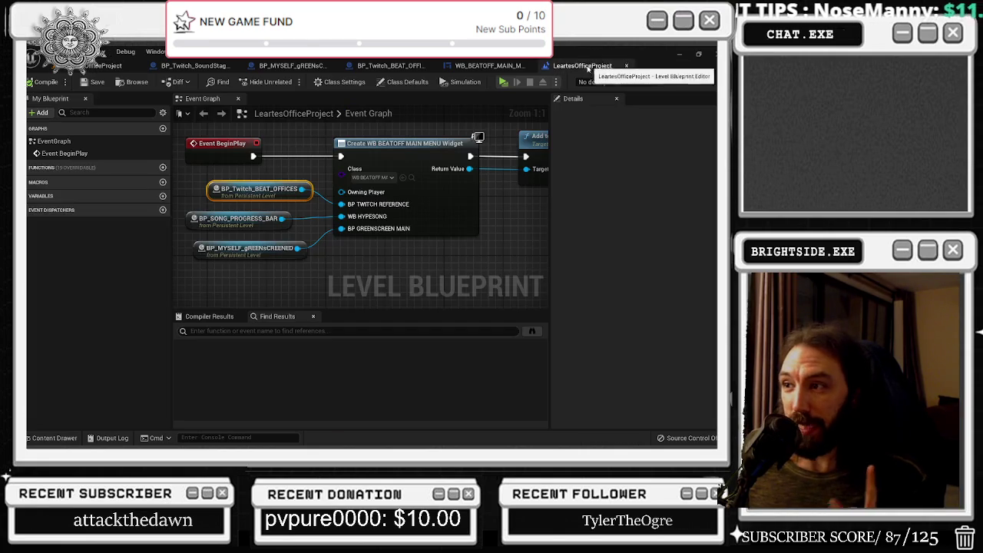
left_click(107, 65)
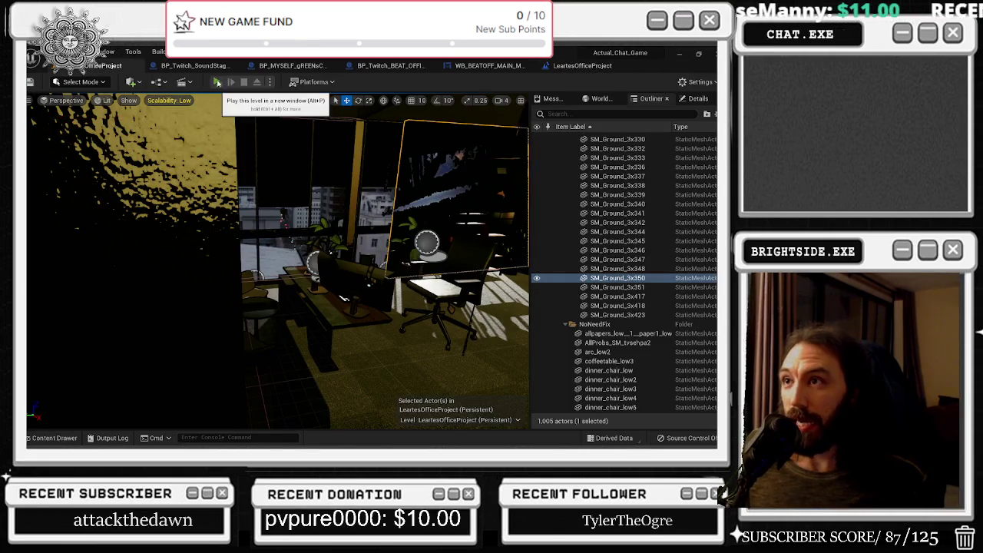
left_click(221, 82)
key("alt+Tab")
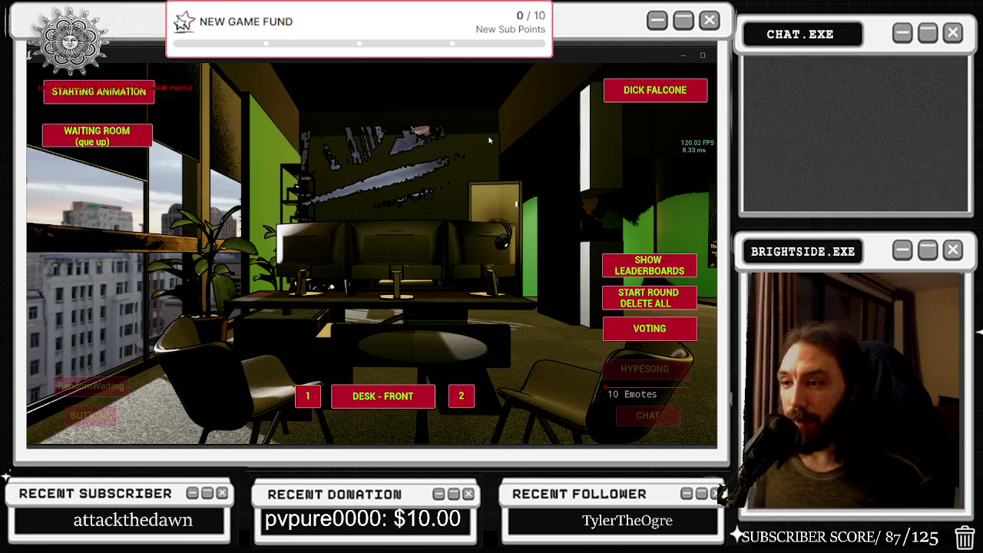
Toggle Show Leaderboards four times, switch to camera view 2, then stop play
left_click(637, 270)
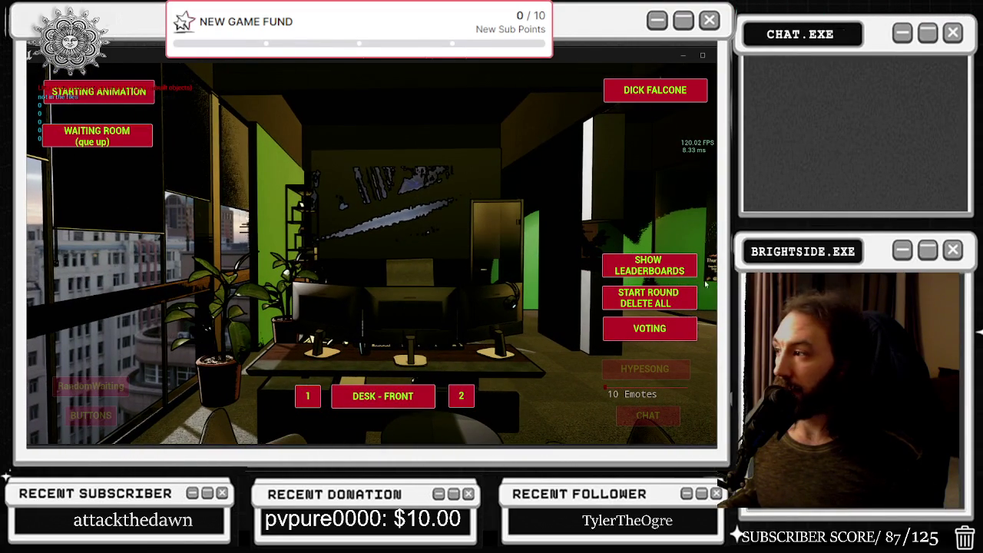
left_click(655, 274)
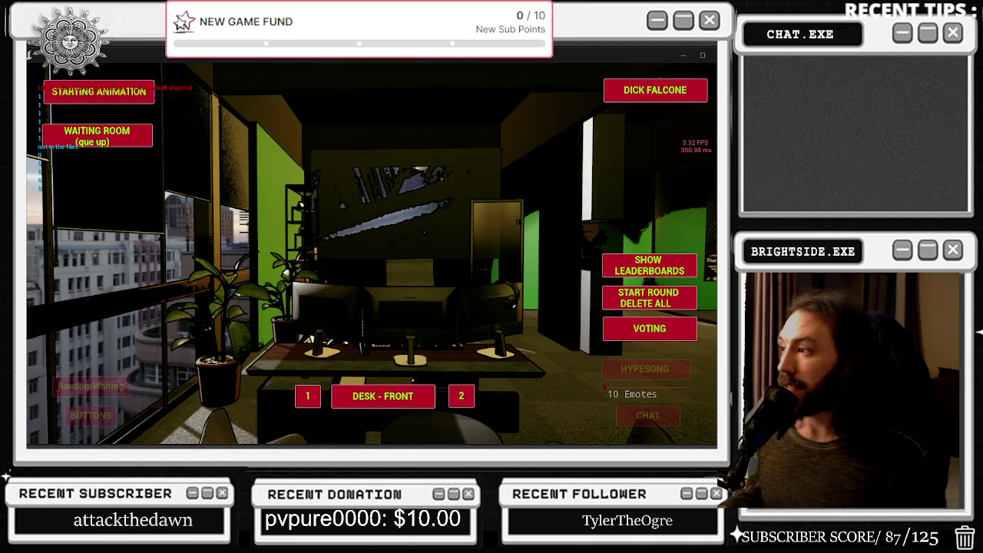
left_click(650, 265)
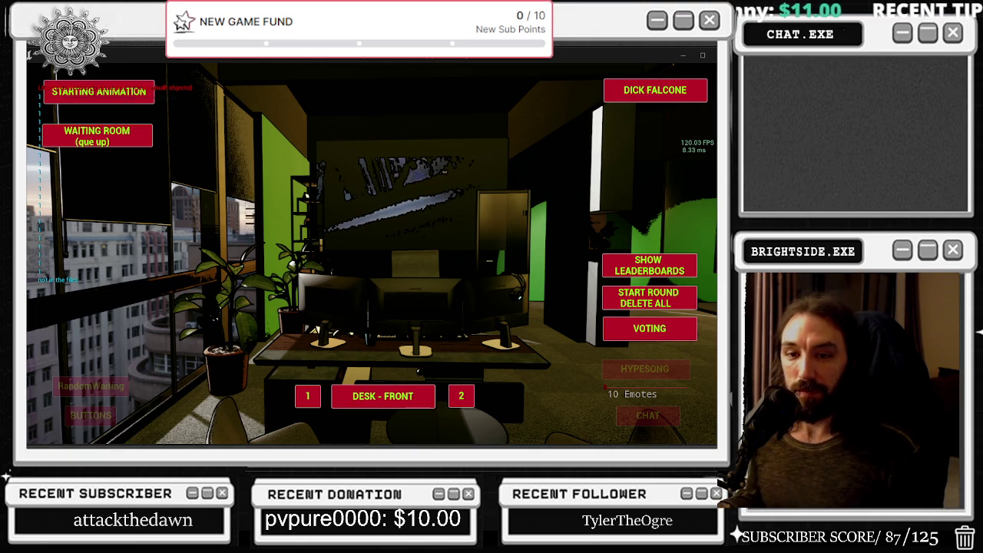
left_click(640, 263)
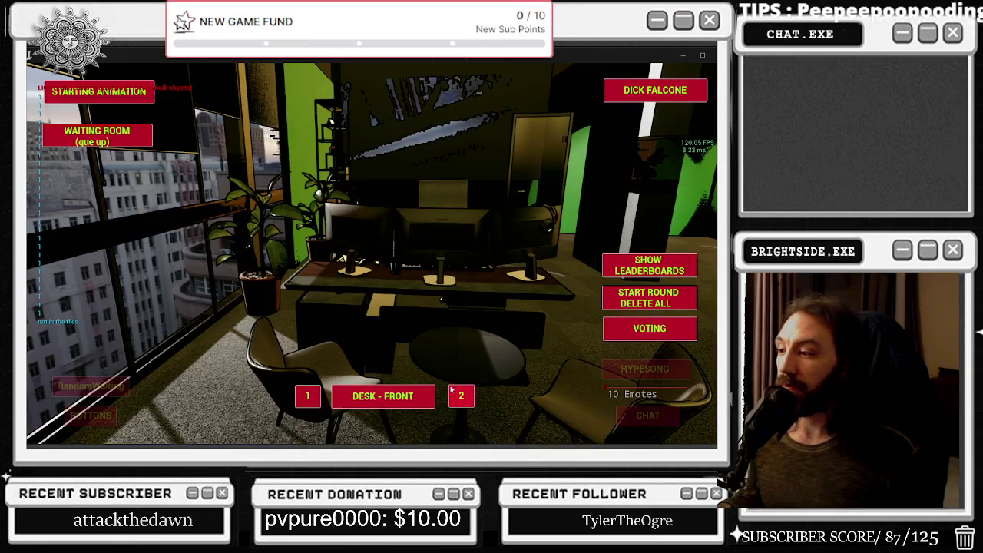
left_click(463, 396)
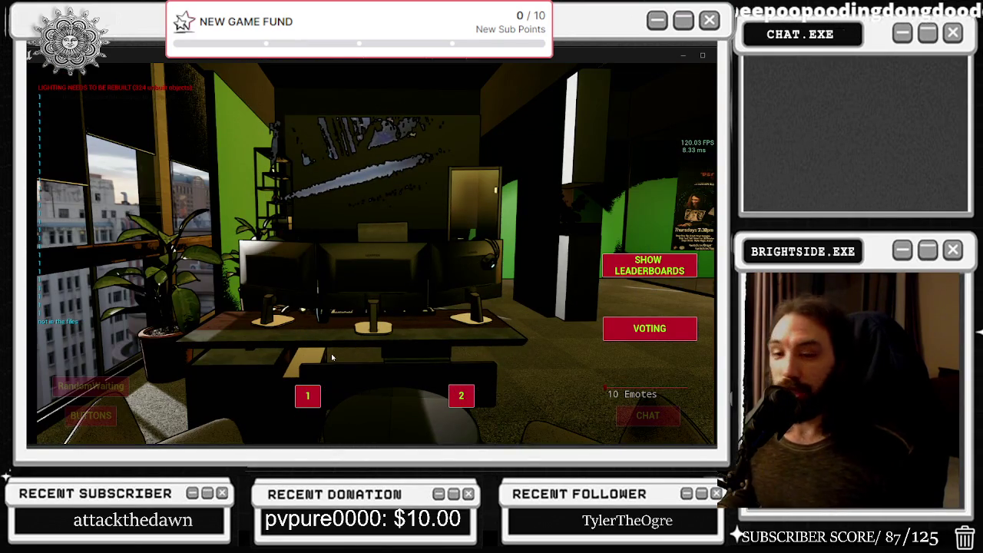
key("Escape")
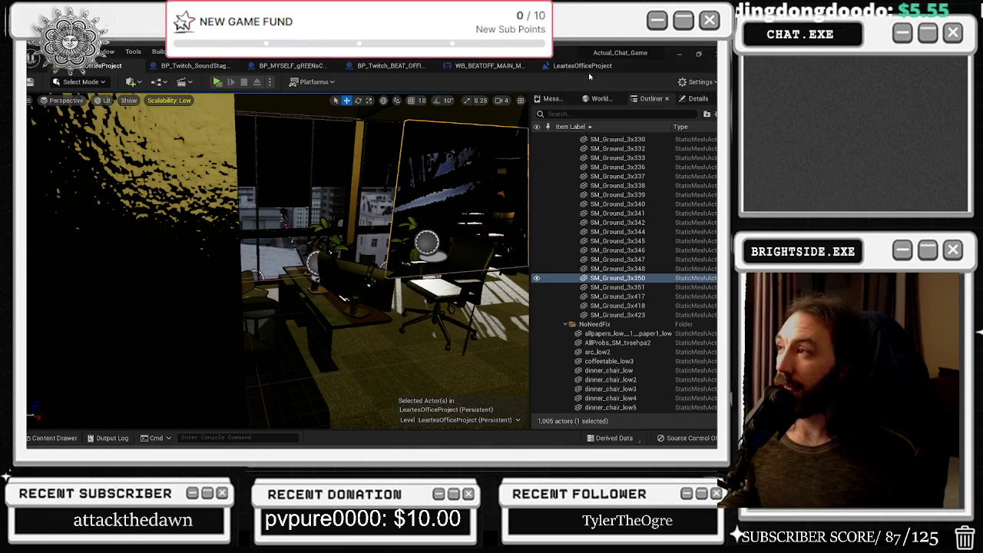
In the BP_Twitch_BEAT_OFFICES graph, shift the reroute point and the SUBMISSION SYSTEM Branch slightly right
left_click(586, 66)
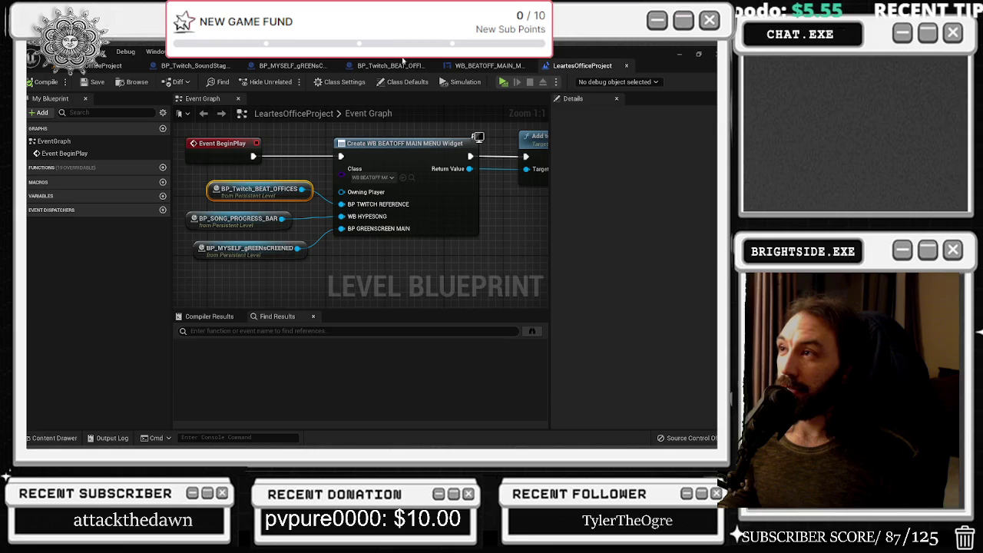
left_click(396, 65)
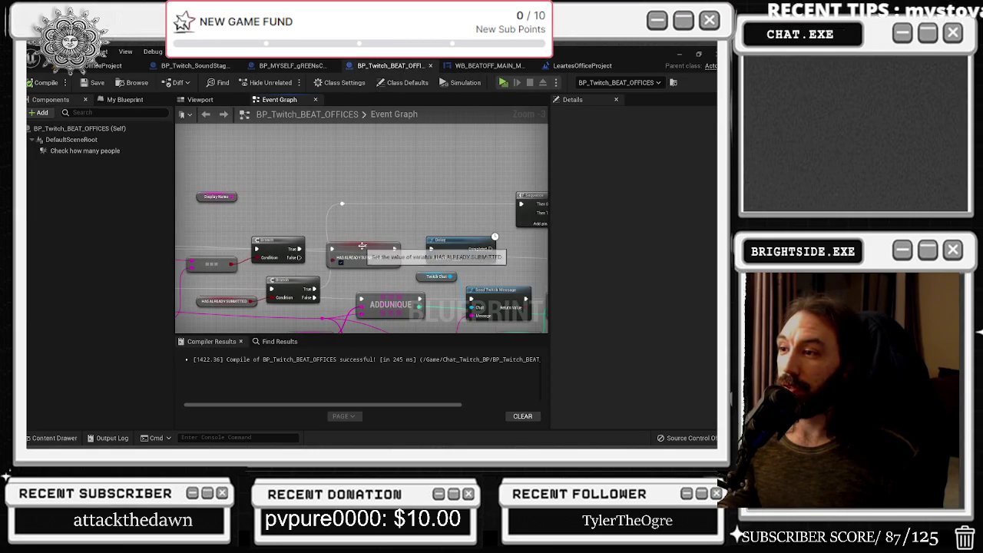
left_click(362, 246)
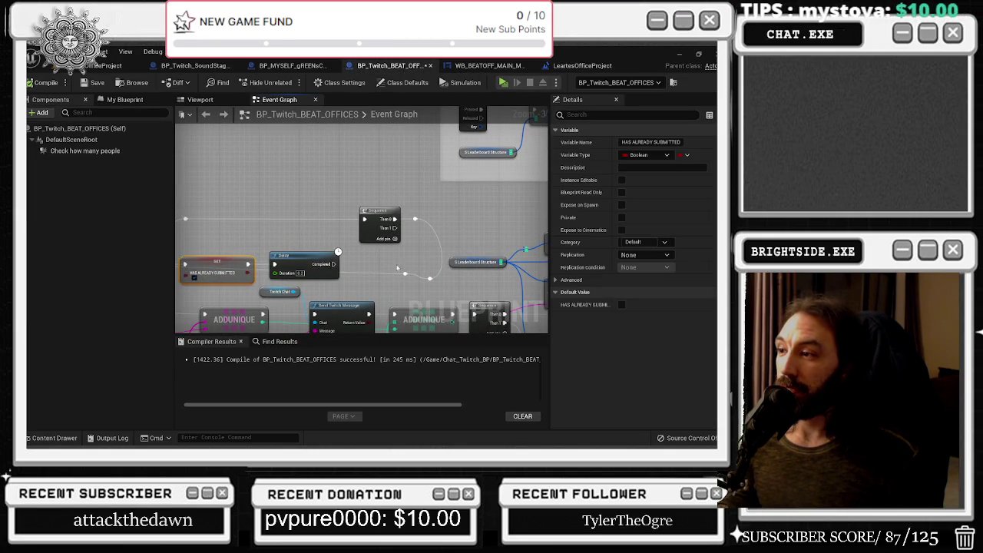
left_click(404, 272)
left_click_drag(426, 281, 600, 247)
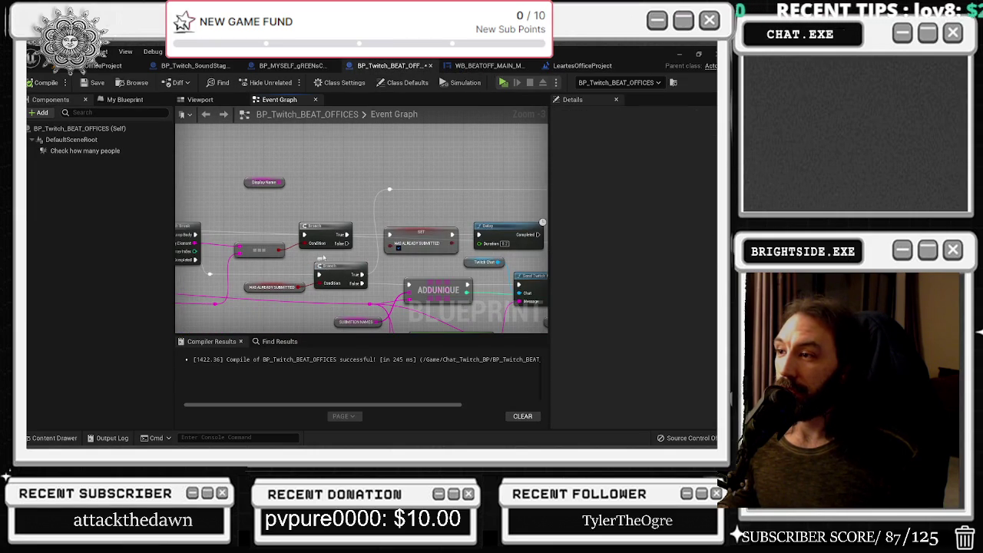
left_click_drag(330, 228, 311, 272)
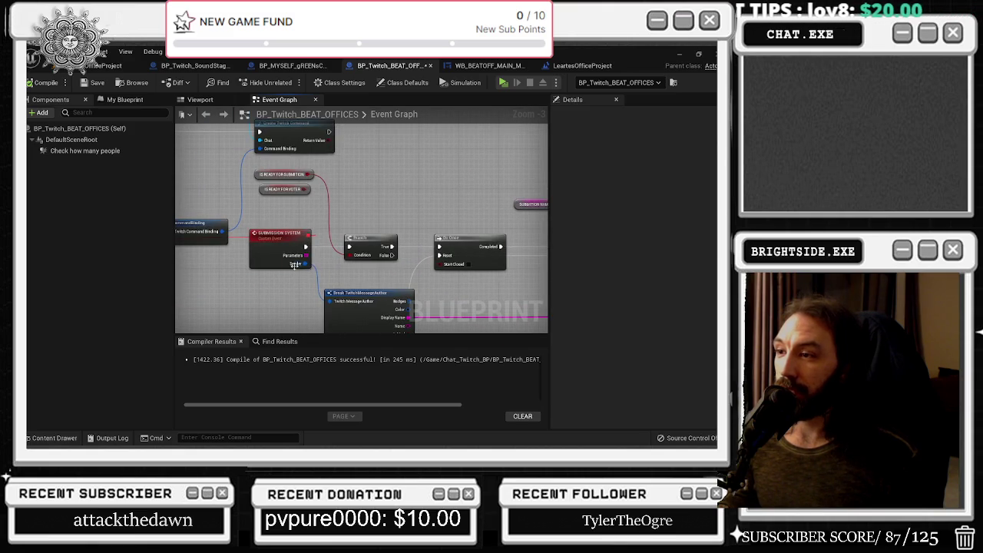
left_click_drag(252, 215, 434, 271)
left_click(254, 171)
left_click_drag(368, 234, 378, 234)
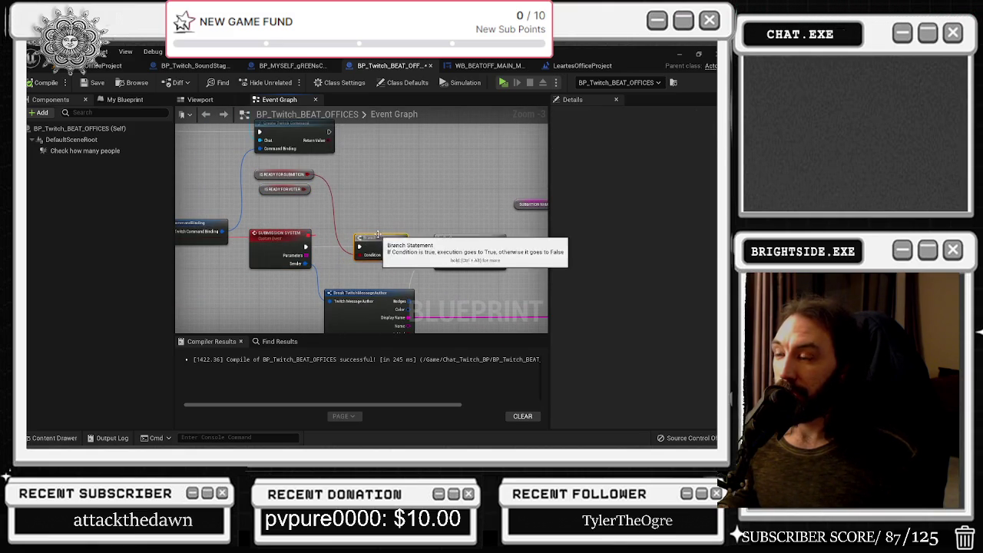
Select and arrange the SUBMISSION NAMES, For Each Loop and == comparison nodes
left_click(282, 174)
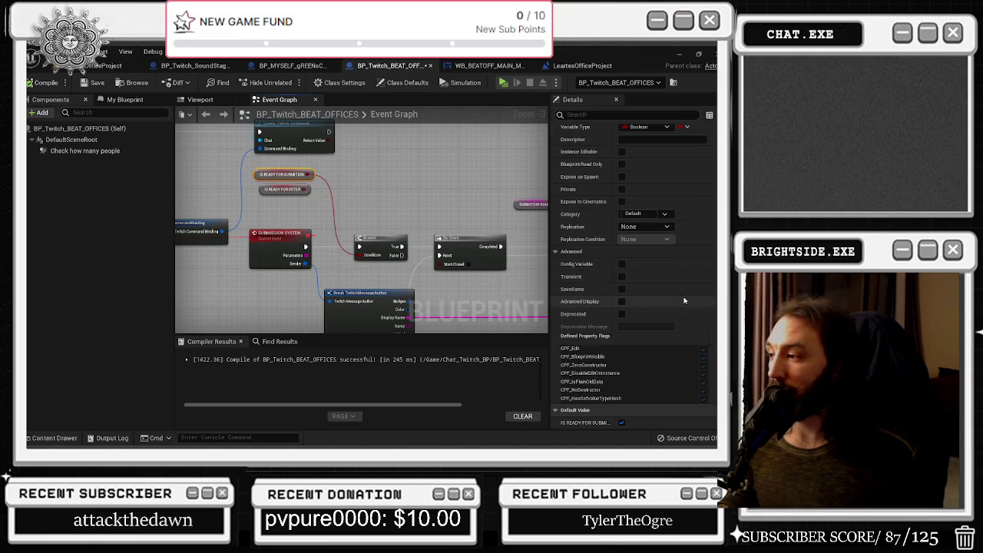
left_click_drag(371, 219, 255, 207)
mouse_move(323, 218)
left_mouse_down()
mouse_move(419, 215)
mouse_move(346, 192)
mouse_move(242, 205)
left_mouse_up()
left_click(346, 191)
mouse_move(337, 155)
left_mouse_down()
mouse_move(409, 275)
mouse_move(357, 271)
mouse_move(330, 196)
mouse_move(226, 191)
left_mouse_up()
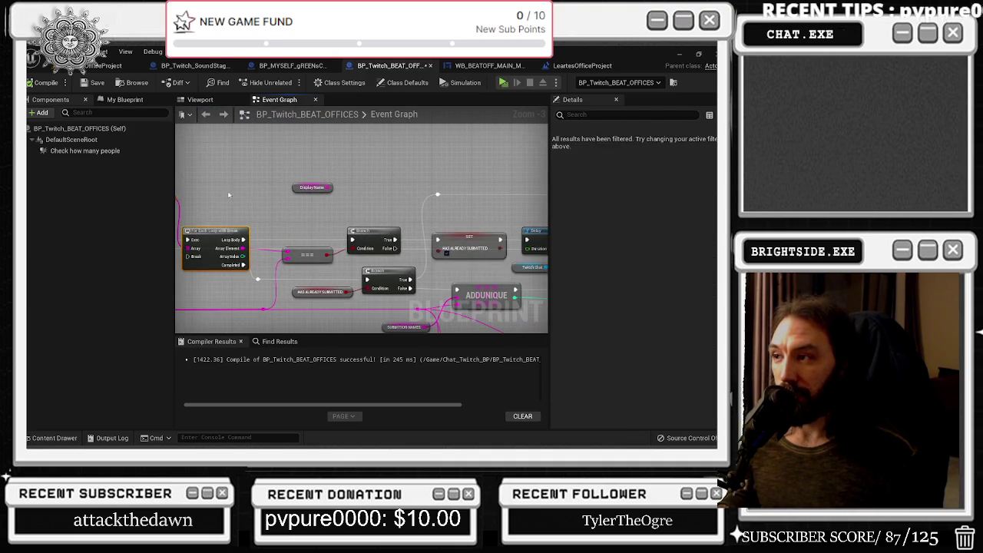
left_click(290, 252)
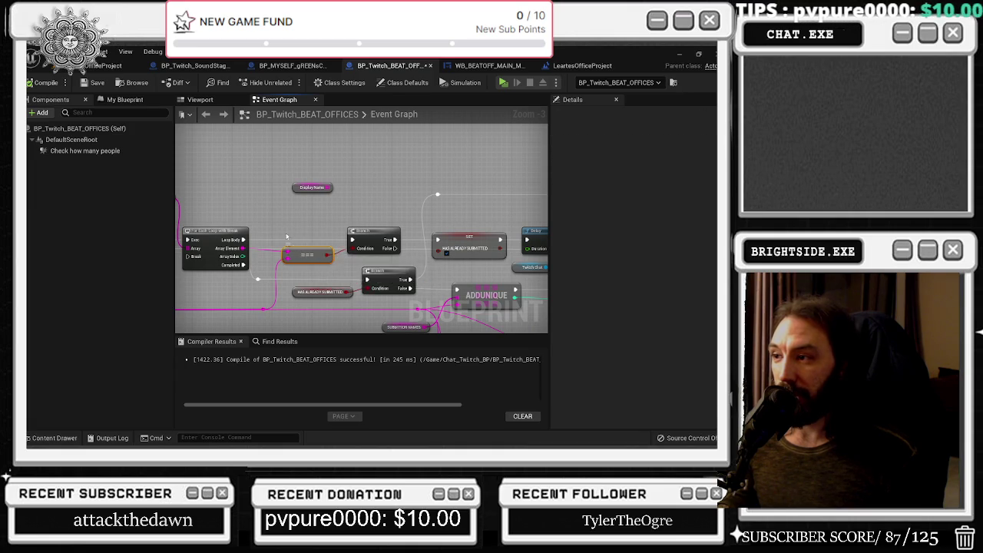
left_click_drag(286, 240, 457, 219)
mouse_move(184, 284)
left_mouse_down()
mouse_move(255, 262)
mouse_move(139, 325)
left_mouse_up()
left_click(326, 253)
left_click_drag(355, 228, 239, 204)
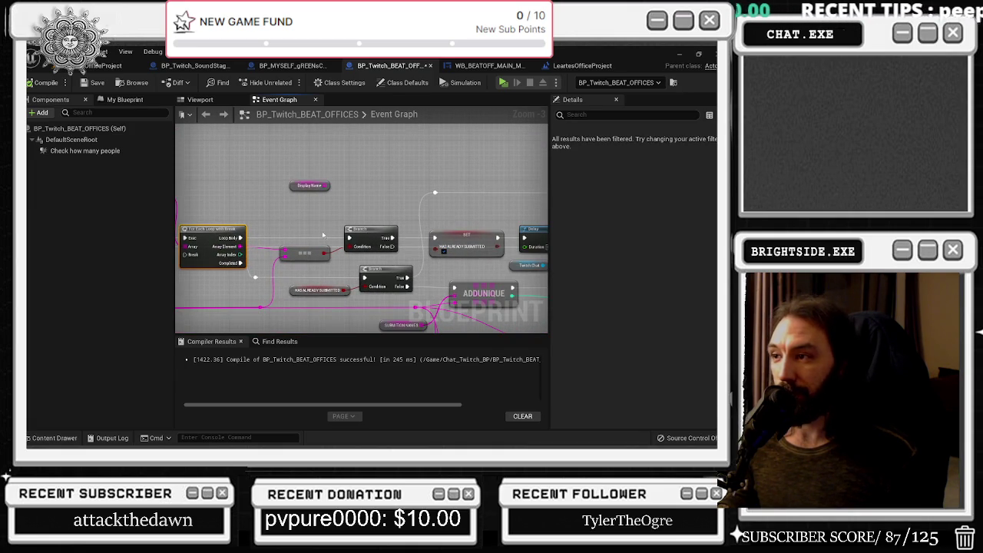
Inspect the Sequence, Delay, Send Twitch Message and HAS ALREADY SUBMITTED nodes
left_click_drag(379, 235, 294, 247)
left_click(338, 255)
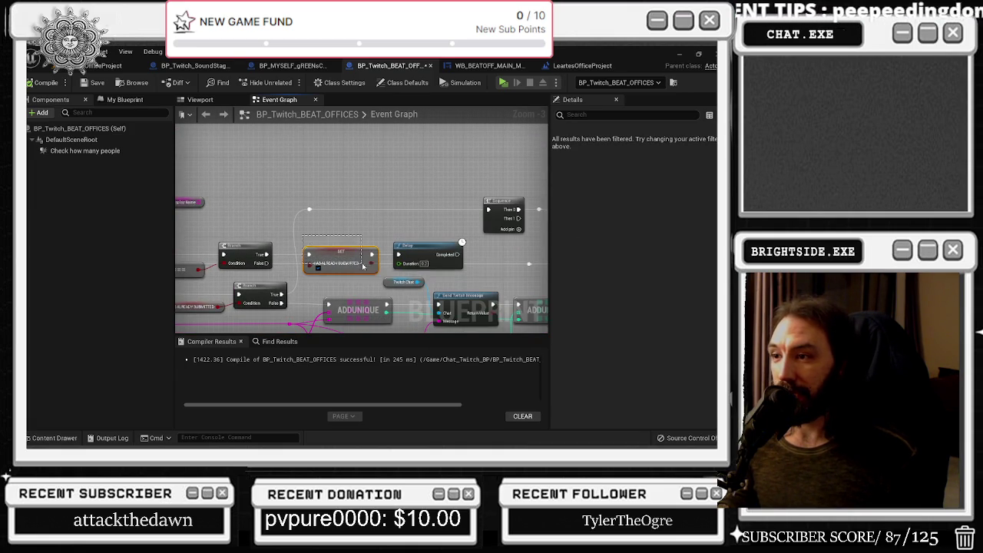
left_click_drag(406, 230, 470, 208)
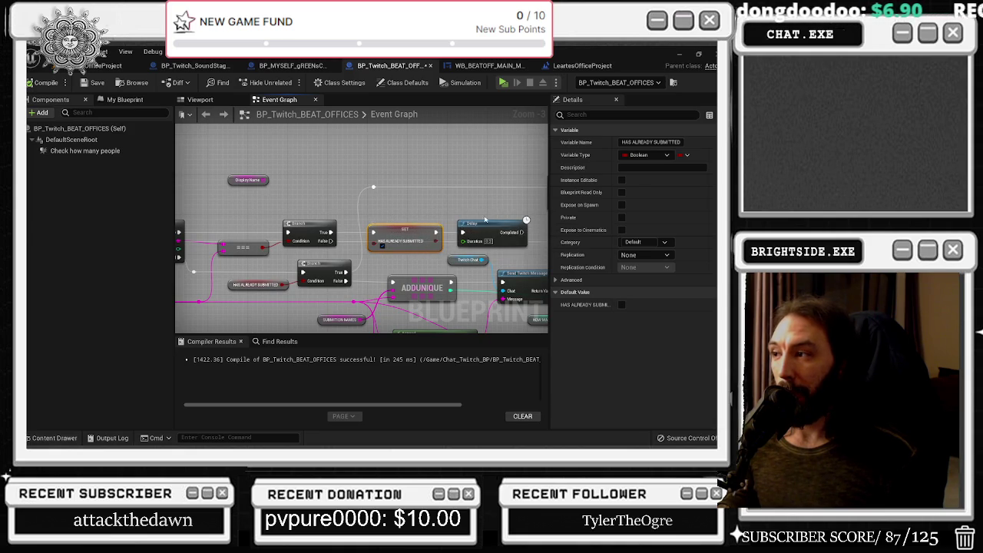
left_click(491, 221)
left_click_drag(491, 221, 420, 219)
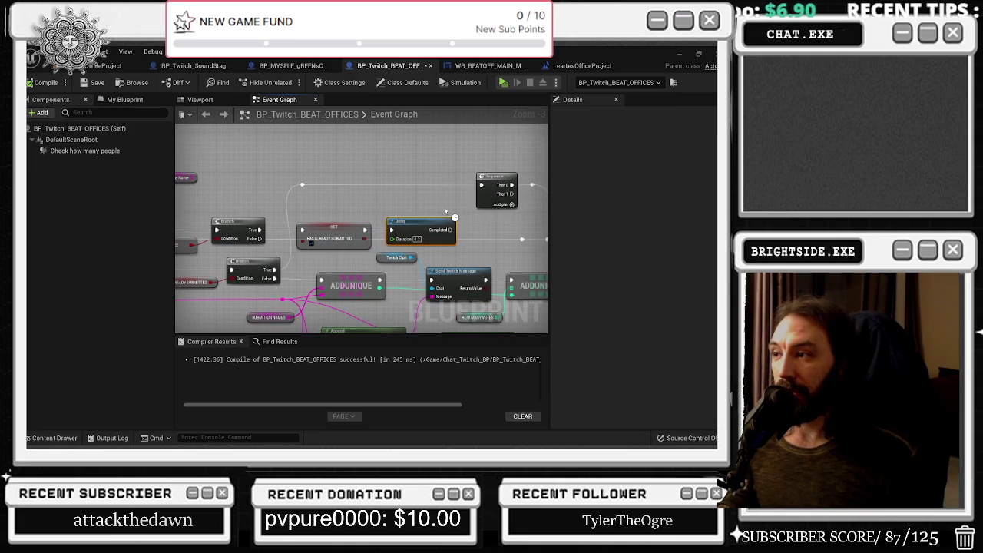
scroll(397, 212, "down", 2)
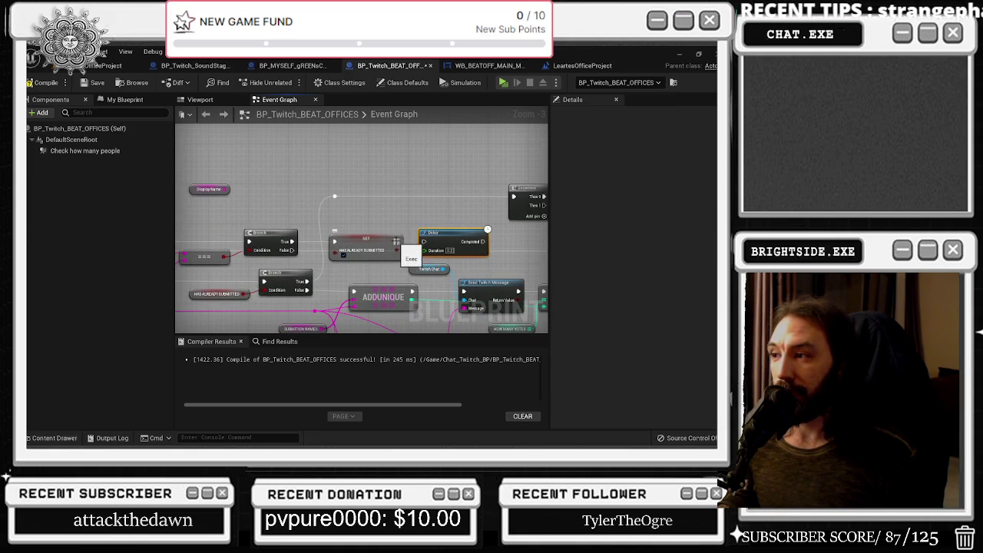
scroll(353, 218, "up", 2)
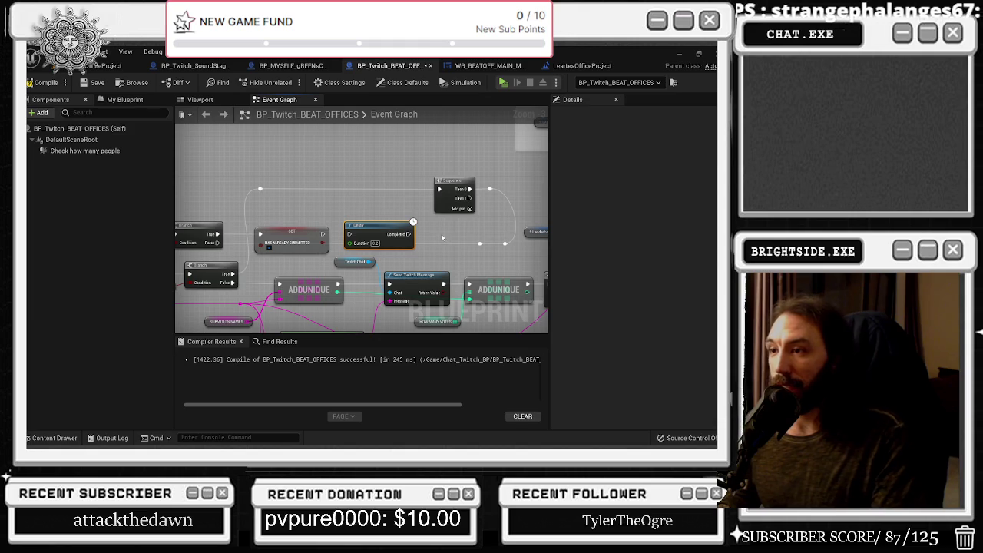
left_click_drag(406, 214, 627, 217)
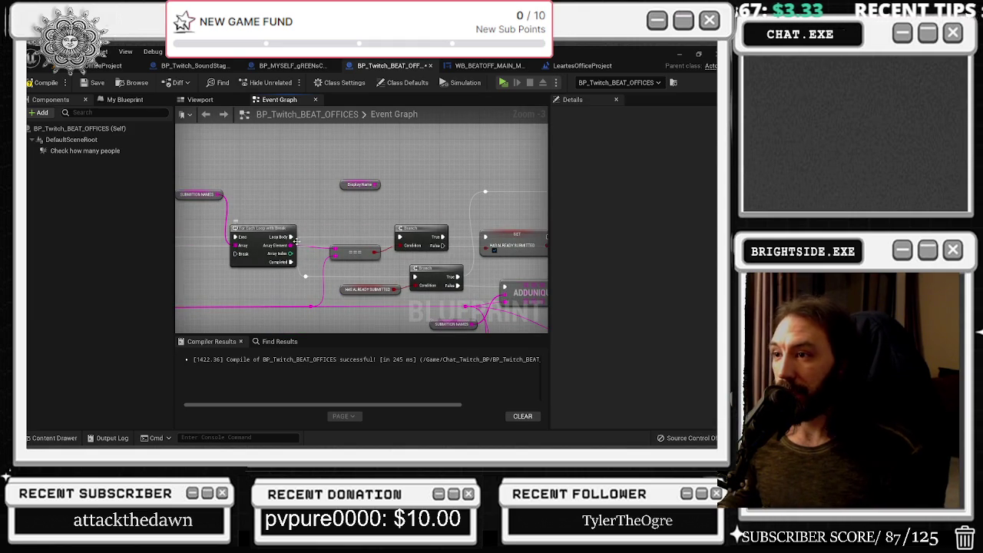
Select the === comparison, Branch and HAS ALREADY SUBMITTED nodes and nudge the Branch into place
mouse_move(449, 227)
left_mouse_down()
mouse_move(329, 245)
mouse_move(236, 172)
left_mouse_up()
mouse_move(357, 225)
left_mouse_down()
mouse_move(293, 216)
mouse_move(68, 264)
left_mouse_up()
mouse_move(231, 230)
left_mouse_down()
mouse_move(430, 215)
mouse_move(293, 197)
left_mouse_up()
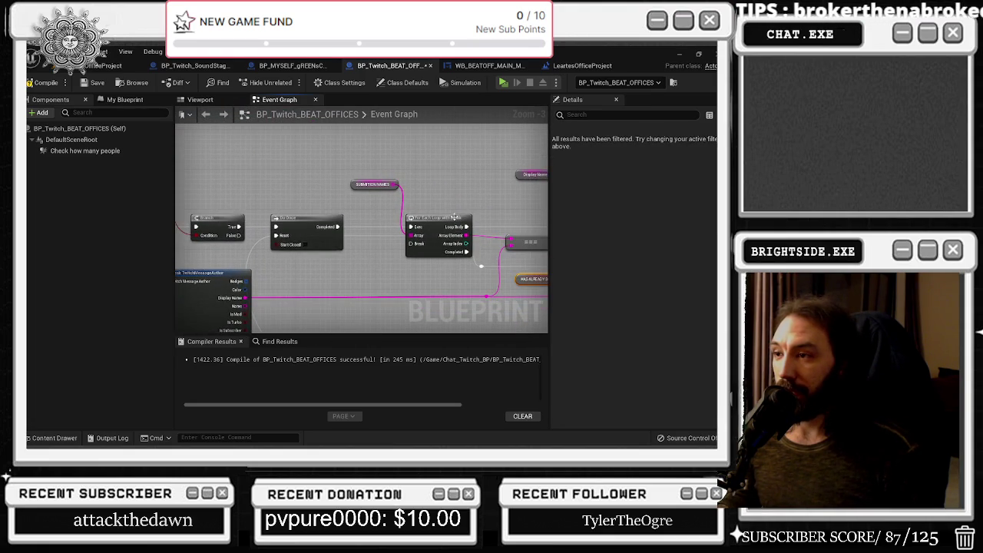
left_click(293, 242)
left_click_drag(292, 242, 54, 210)
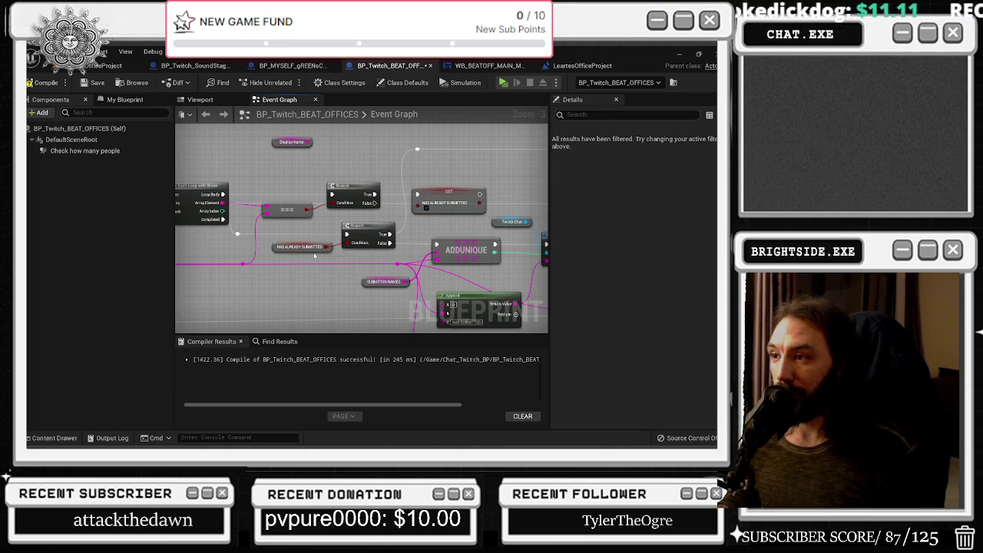
left_click_drag(308, 255, 293, 261)
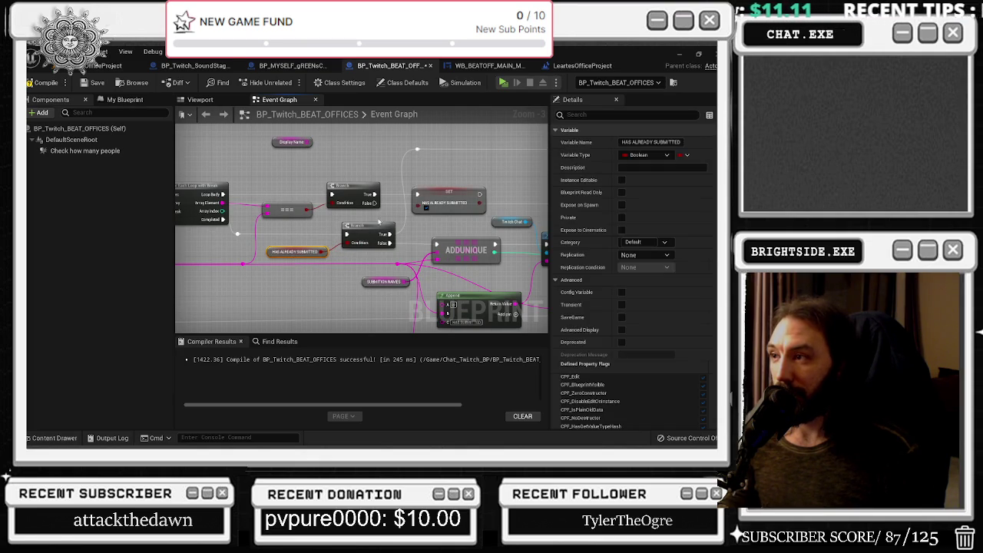
left_click_drag(382, 225, 366, 233)
Group-select the loop, comparison and variable nodes, then add a Delay node before the Sequence
left_click(449, 196)
mouse_move(196, 183)
left_mouse_down()
mouse_move(206, 247)
mouse_move(332, 261)
left_mouse_up()
left_click_drag(427, 262, 311, 173)
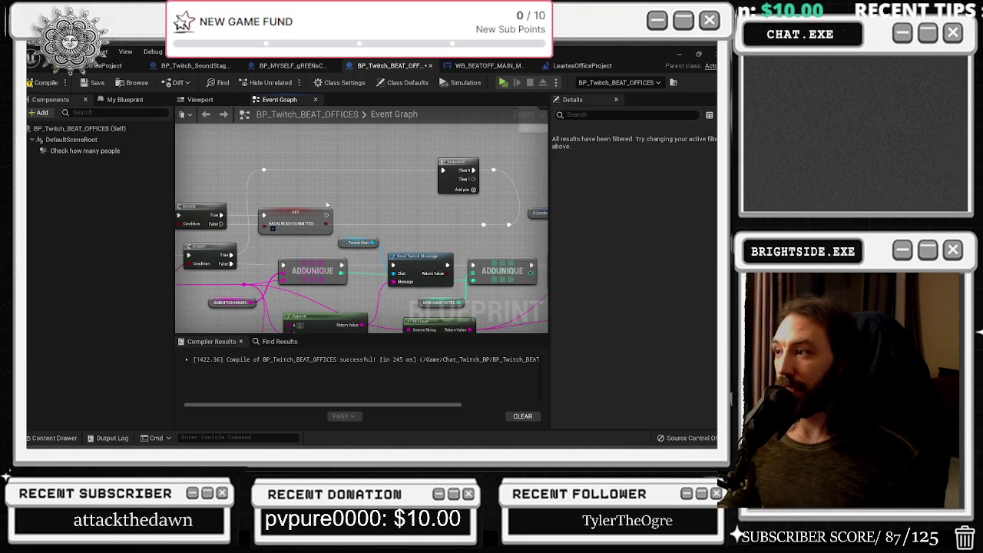
left_click(319, 163)
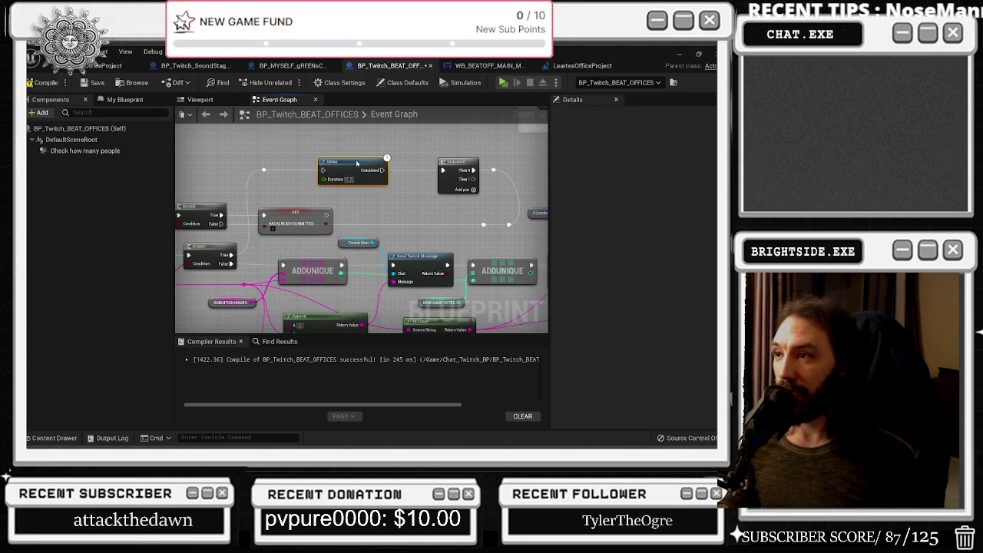
Connect the Delay's Completed output onward into the submission logic
left_click_drag(263, 170, 322, 170)
left_click_drag(381, 170, 384, 170)
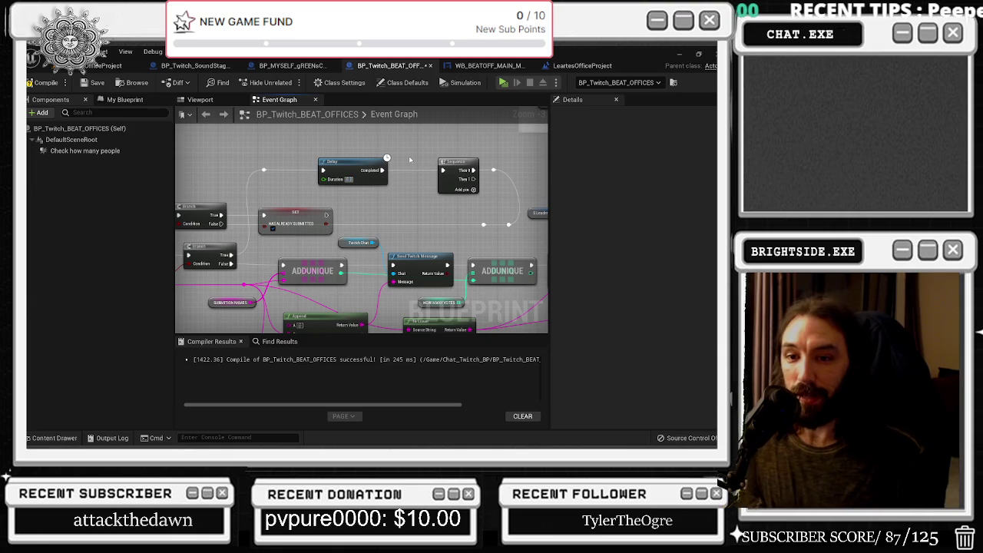
left_click_drag(413, 209, 427, 245)
left_click_drag(435, 219, 446, 200)
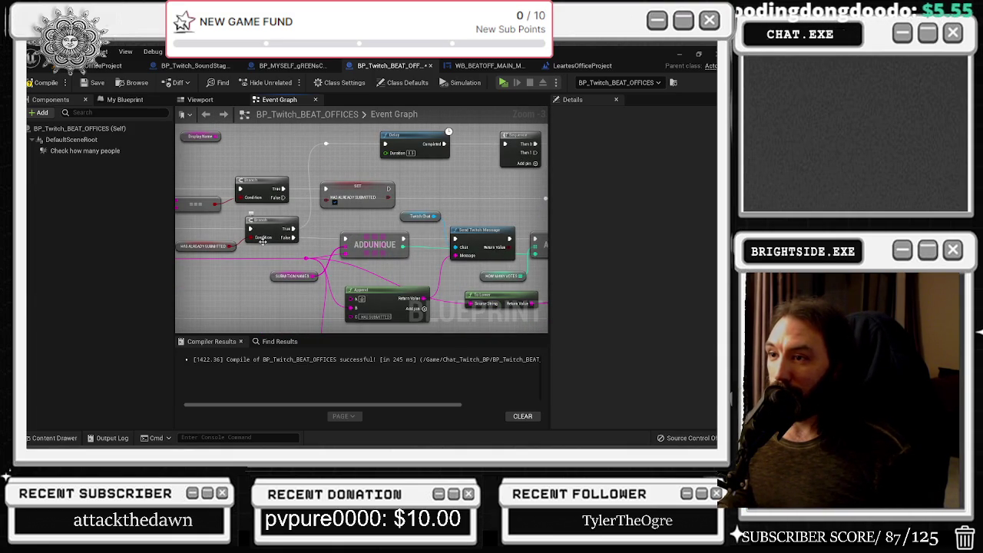
Move Do Once up and the === node lower, then compile and save BP_Twitch_BEAT_OFFICES
mouse_move(202, 239)
left_mouse_down()
mouse_move(267, 255)
mouse_move(244, 278)
mouse_move(192, 279)
mouse_move(266, 273)
left_mouse_up()
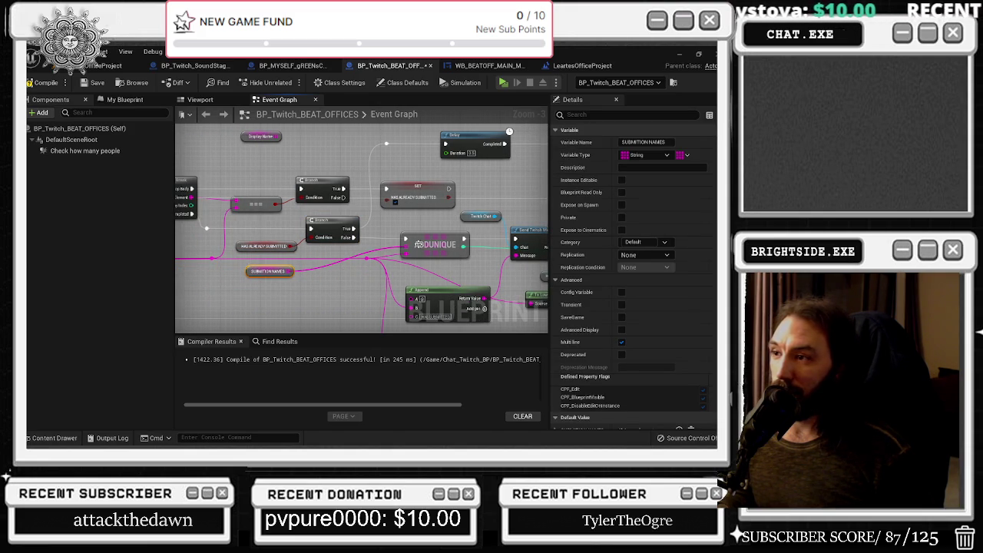
left_click(410, 244)
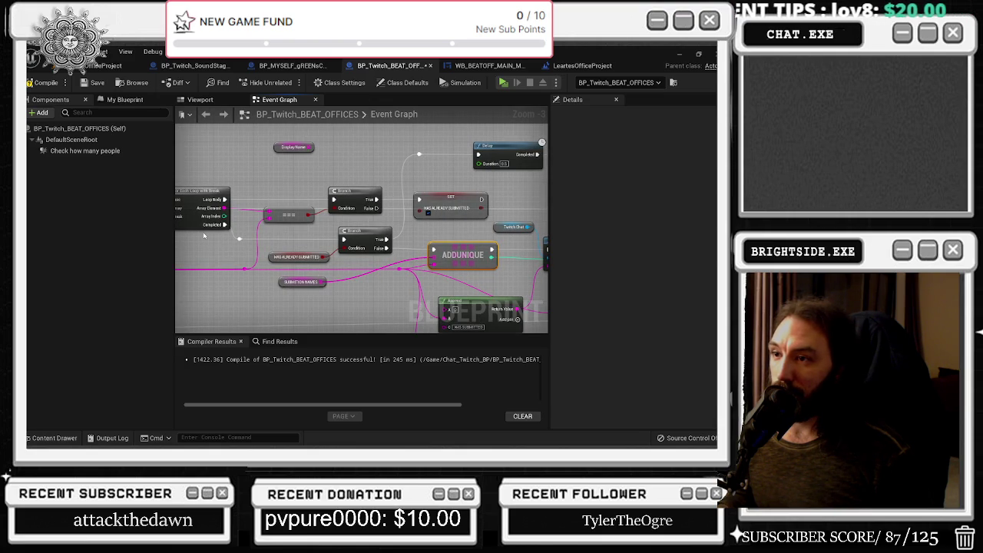
left_click(239, 238)
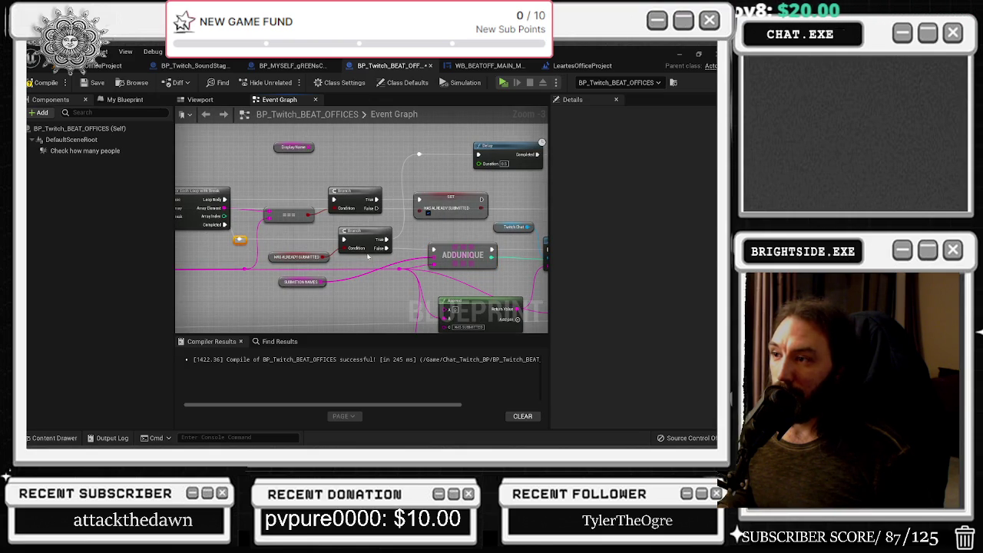
left_click(337, 250)
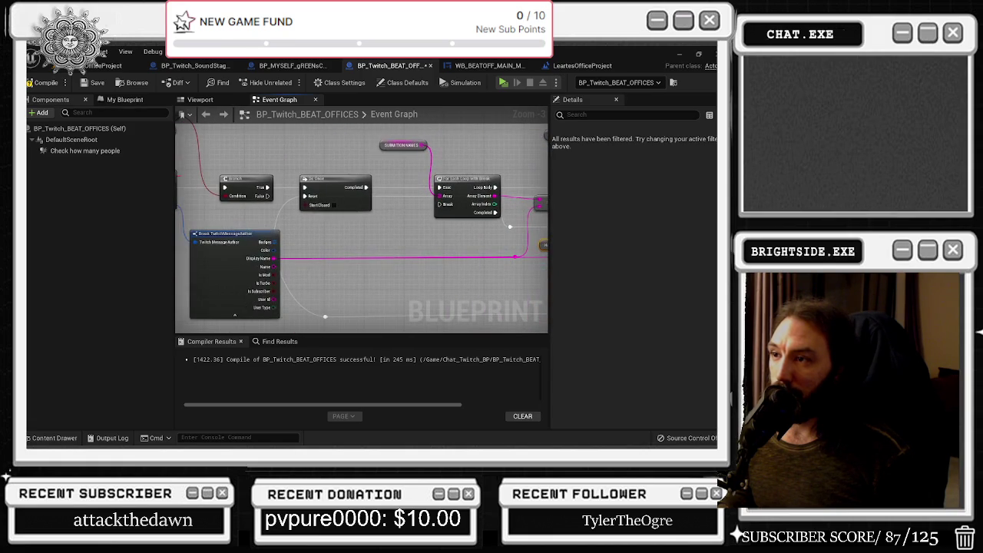
mouse_move(315, 179)
left_mouse_down()
mouse_move(314, 164)
mouse_move(334, 181)
left_mouse_up()
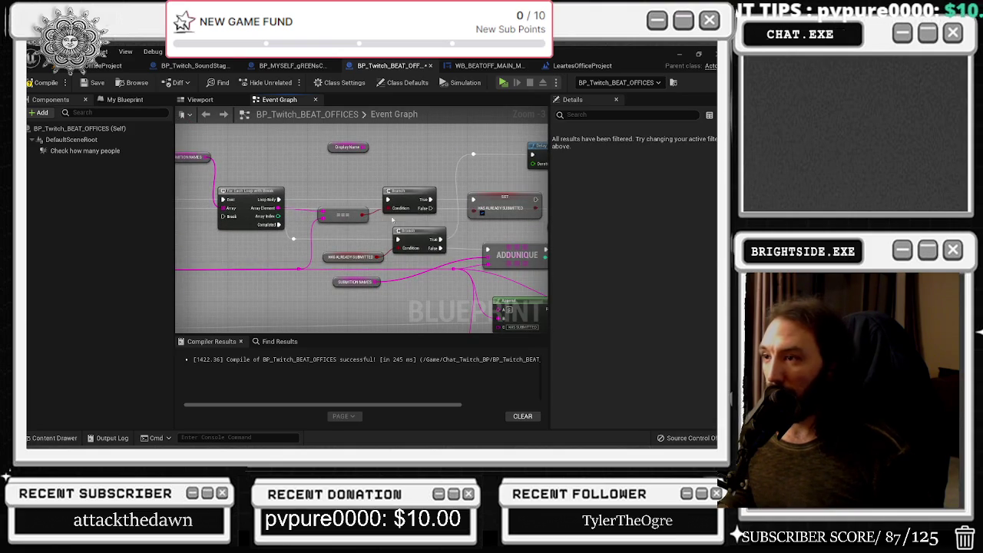
left_click_drag(346, 215, 395, 261)
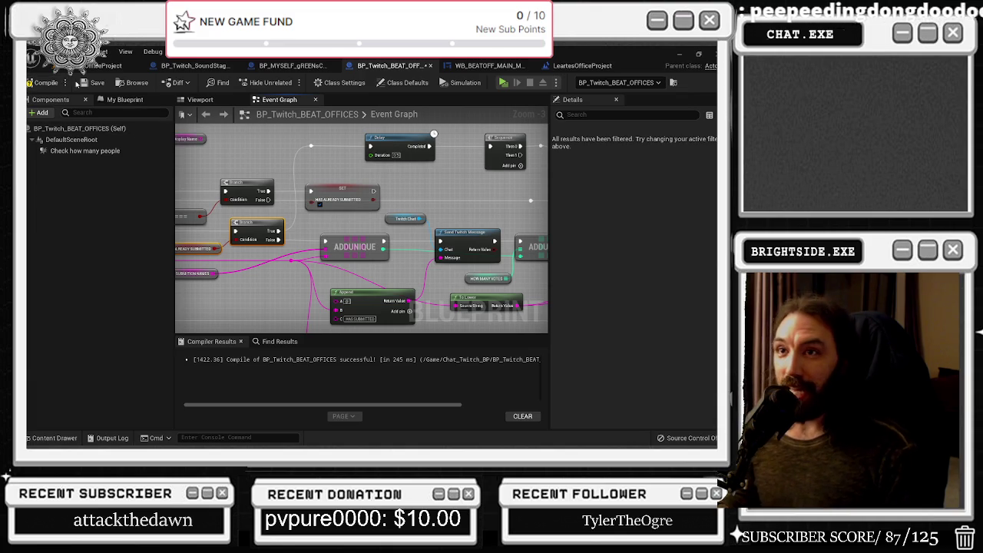
left_click(42, 82)
left_click(96, 82)
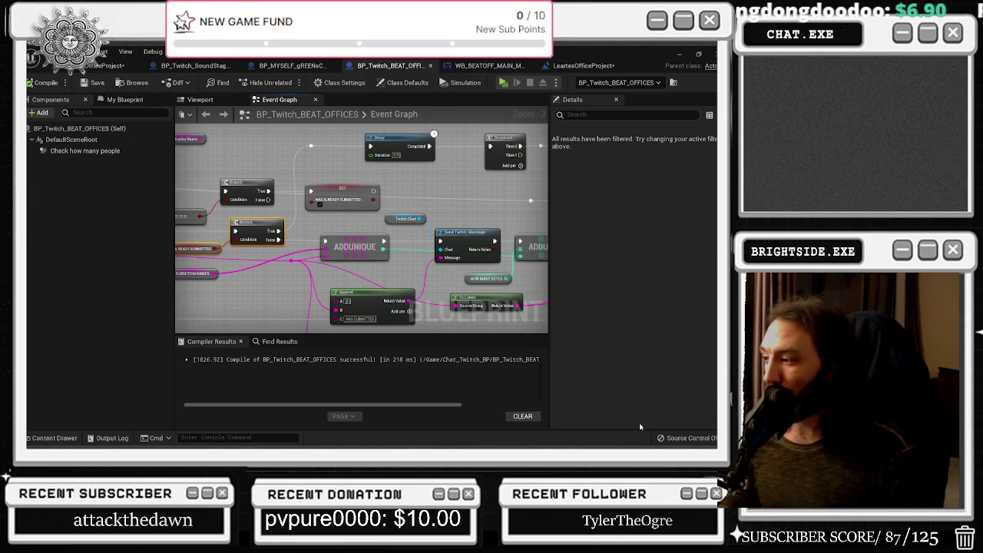
Save the LeartesOfficeProject map with Ctrl+S, relaunch the game, and go to the TwitchWorks login page
left_click(107, 65)
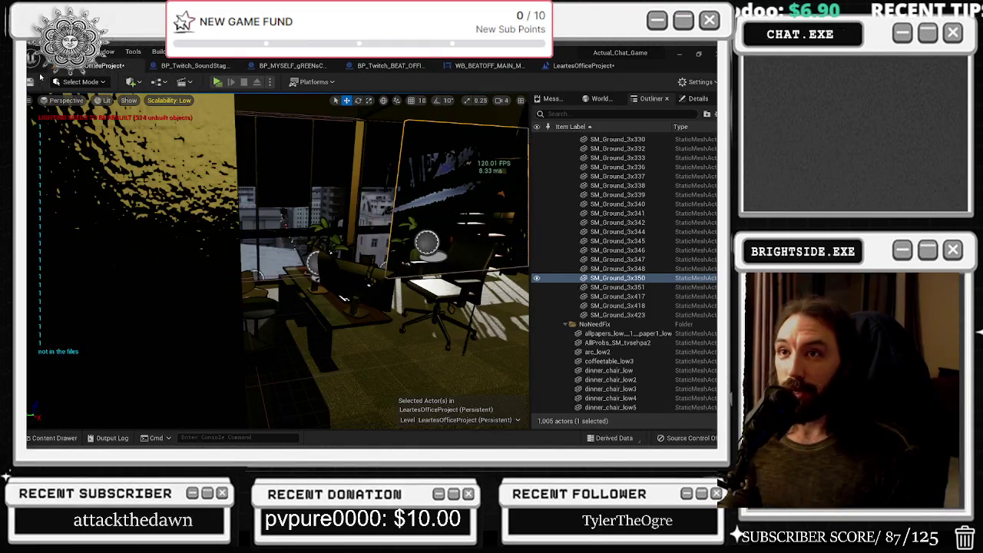
key("ctrl+s")
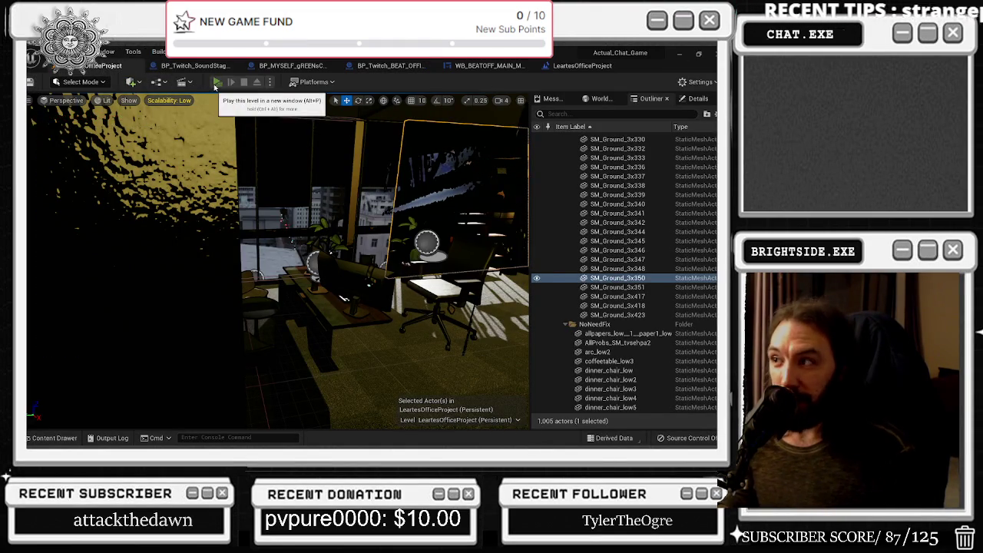
left_click(217, 82)
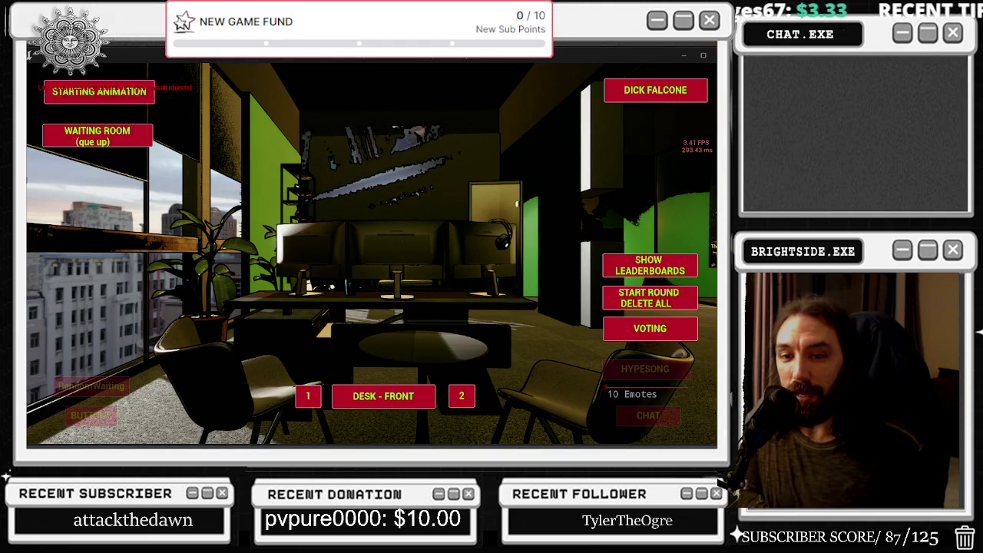
key("alt+Tab")
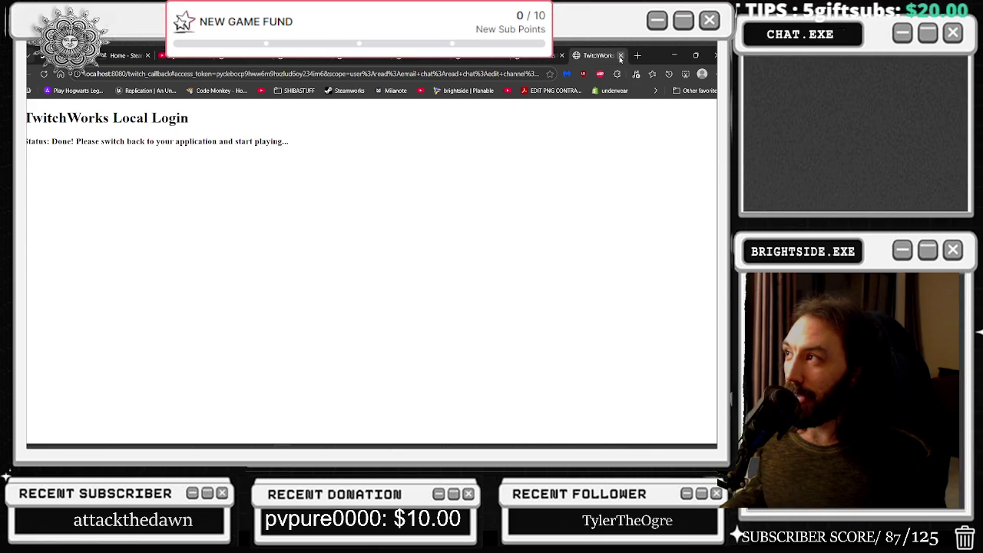
Close both TwitchWorks login tabs in Edge and hide the browser to return to the game
double_click(619, 59)
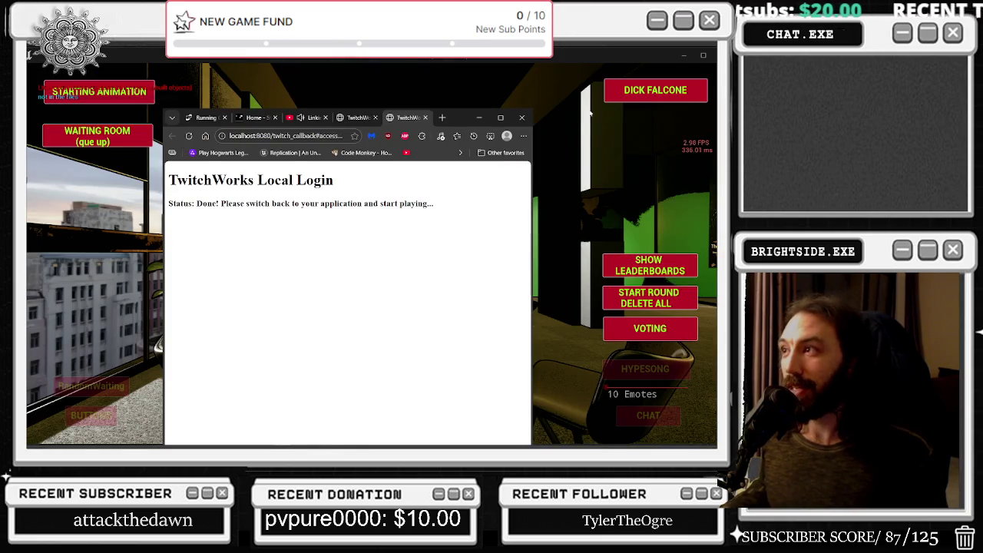
left_click(426, 117)
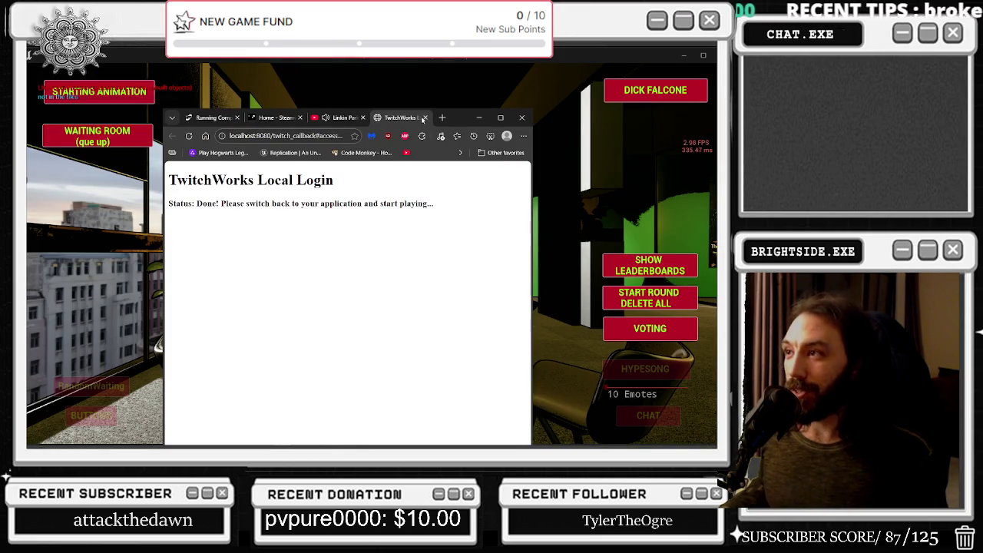
left_click(423, 117)
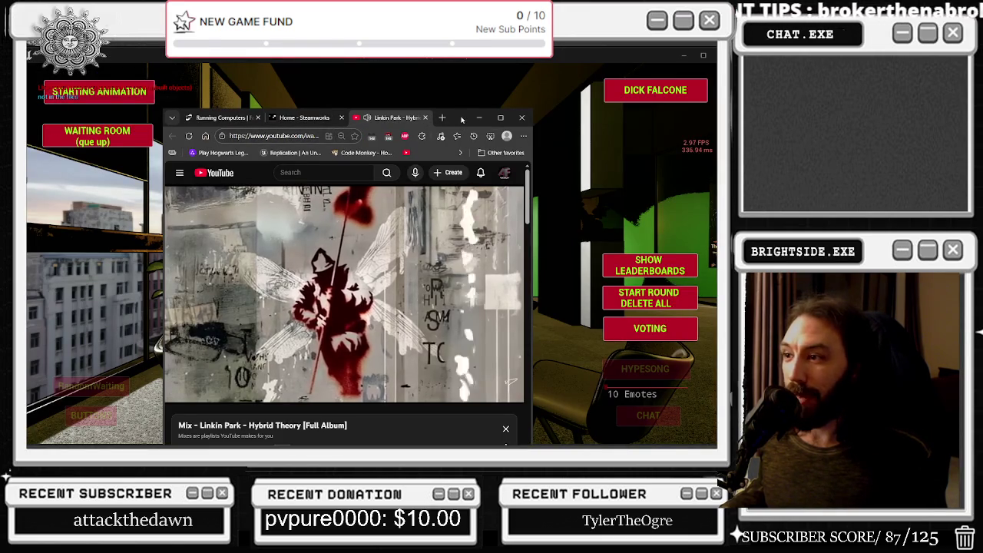
left_click(467, 391)
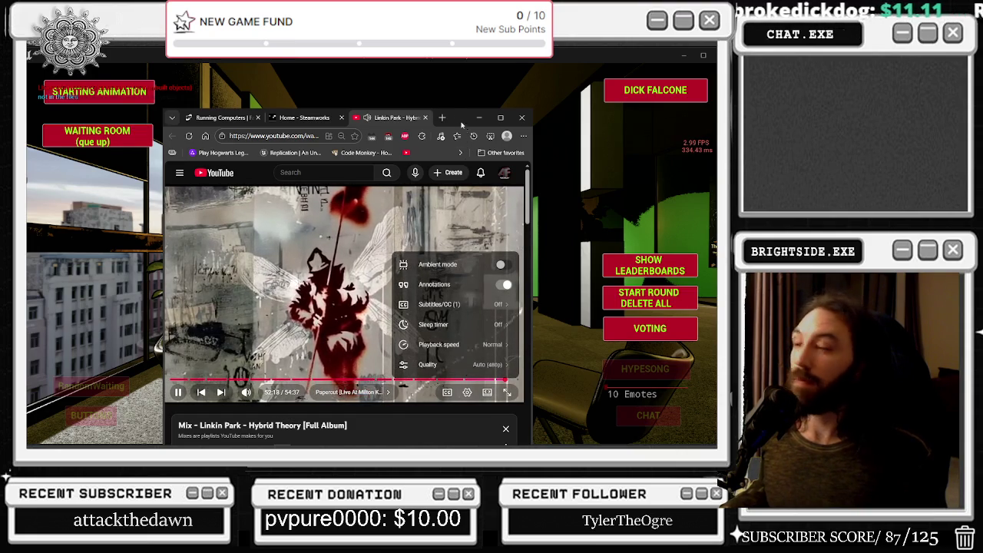
key("alt+Tab")
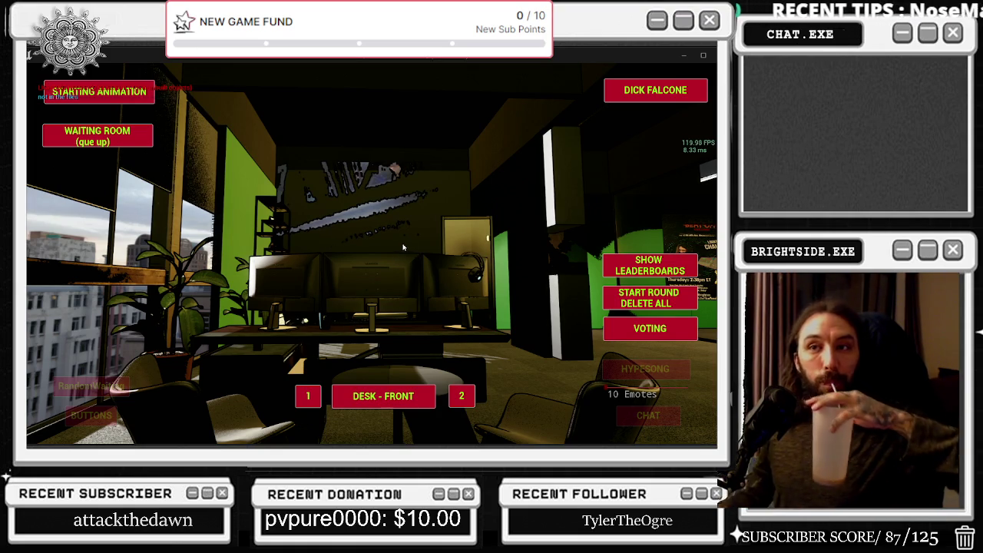
Show the leaderboards four times in the game, then stop play and return to the editor
left_click(661, 260)
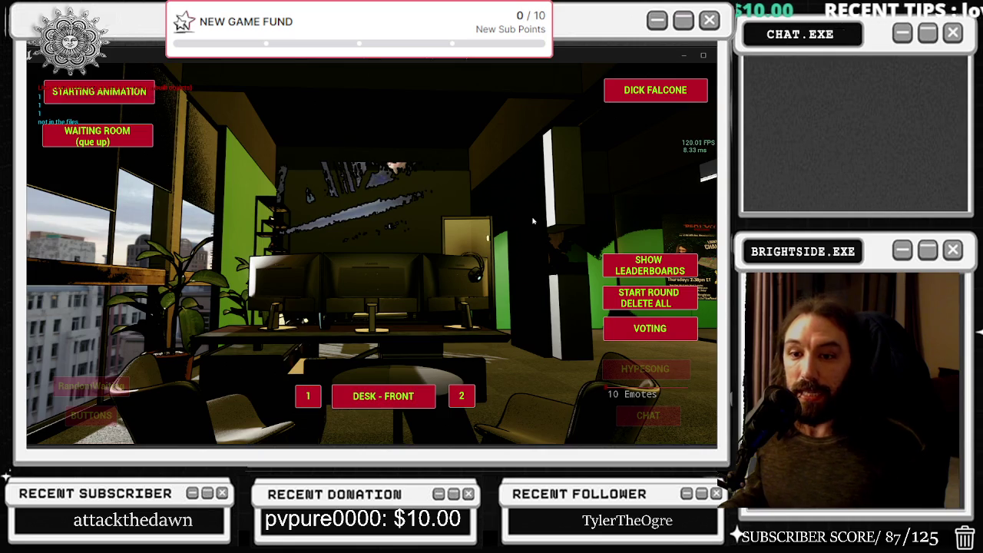
left_click(635, 265)
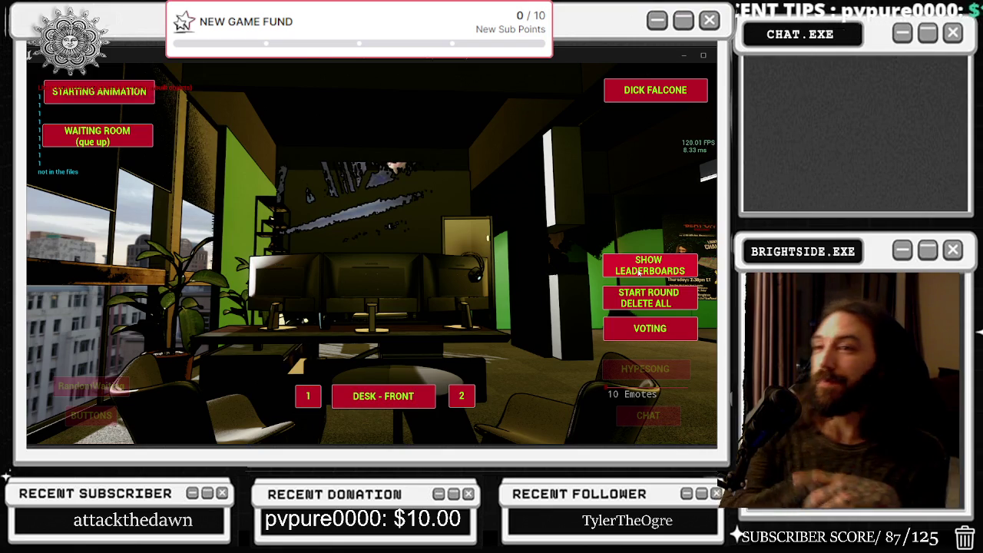
left_click(638, 272)
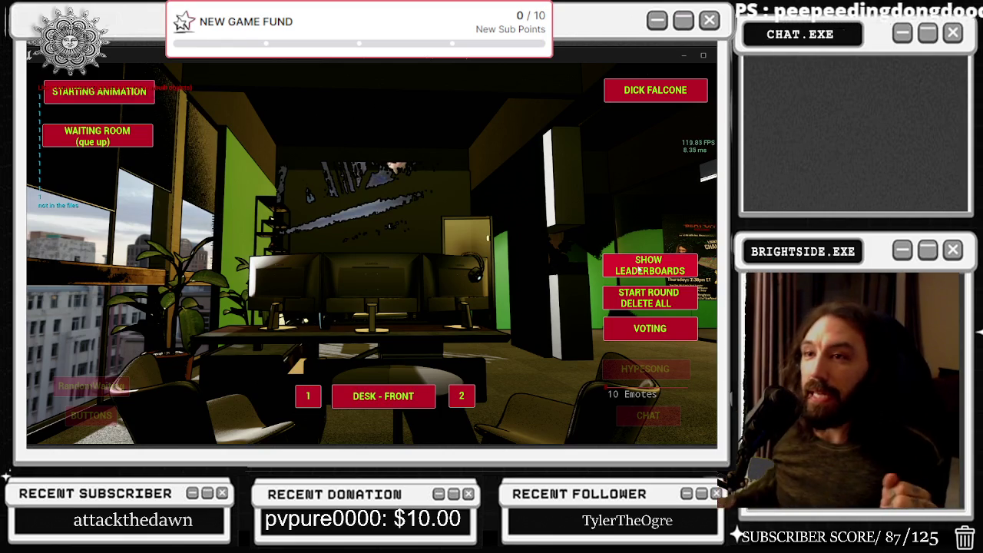
left_click(672, 274)
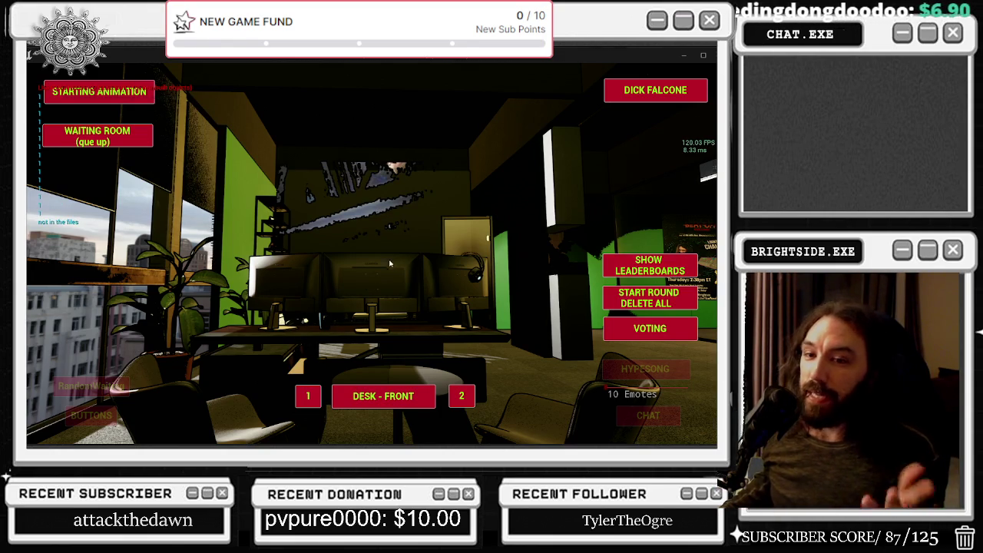
key("Escape")
left_click(588, 64)
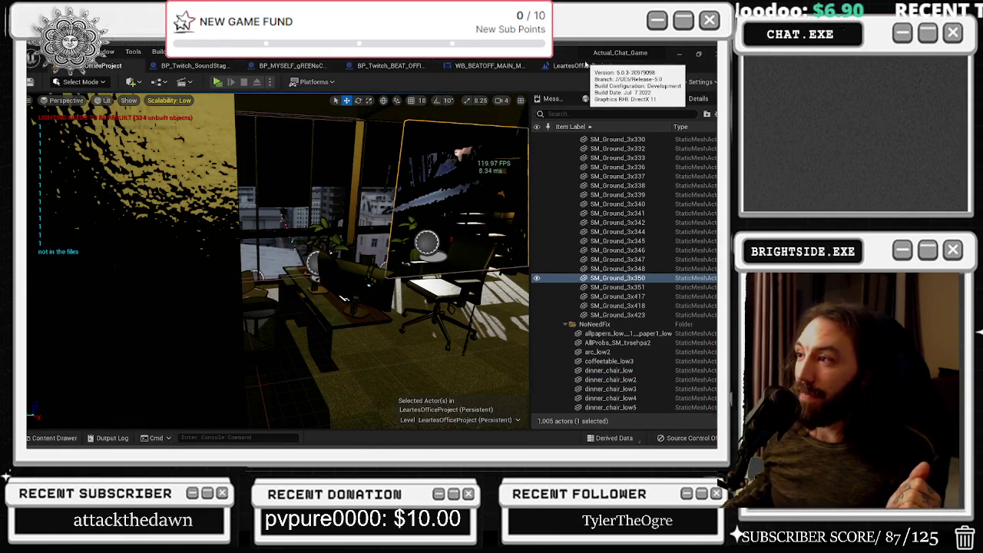
Go through Level Blueprint and WB_BEATOFF_MAIN_MENU to BP_Twitch_BEAT_OFFICES and select the SUBMISSION SYSTEM Branch and Do Once
left_click(575, 65)
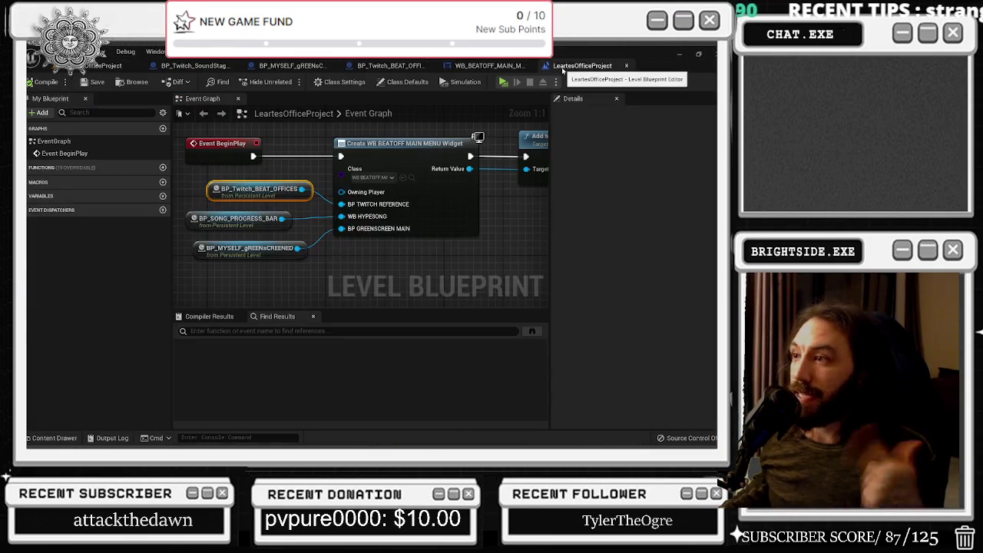
left_click(489, 65)
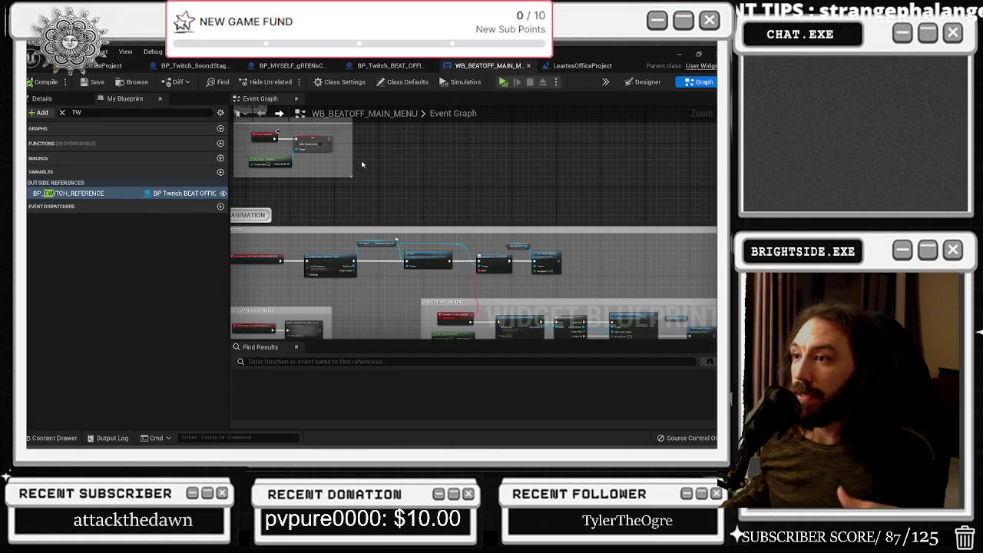
left_click(390, 65)
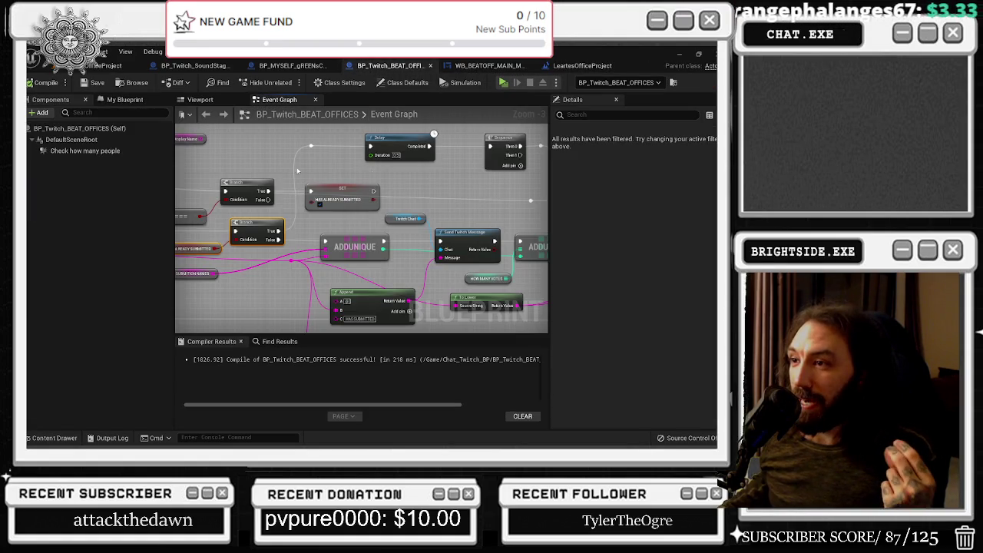
left_click_drag(432, 226, 540, 261)
mouse_move(259, 301)
left_mouse_down()
mouse_move(488, 336)
mouse_move(404, 277)
mouse_move(183, 226)
left_mouse_up()
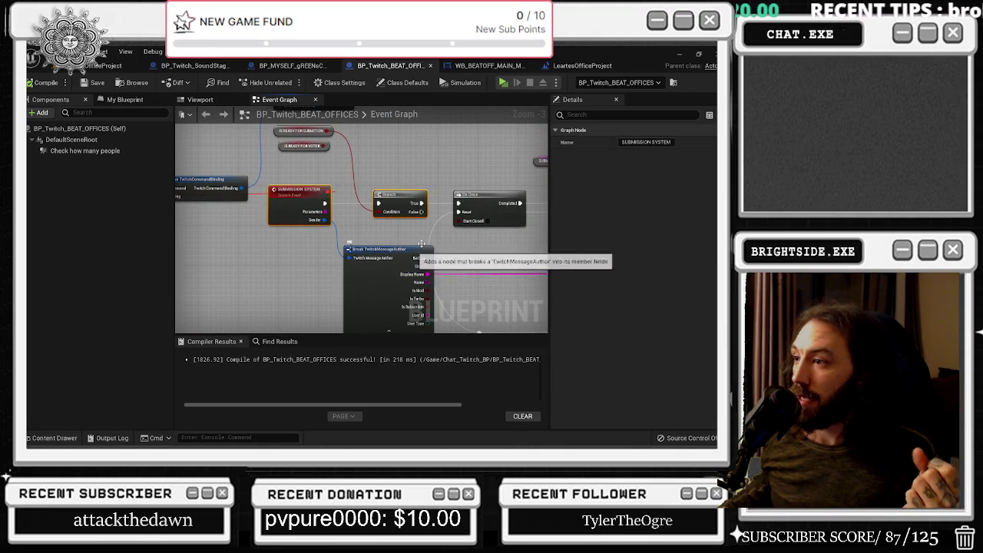
mouse_move(522, 162)
left_mouse_down()
mouse_move(428, 209)
mouse_move(440, 269)
left_mouse_up()
left_click(323, 140)
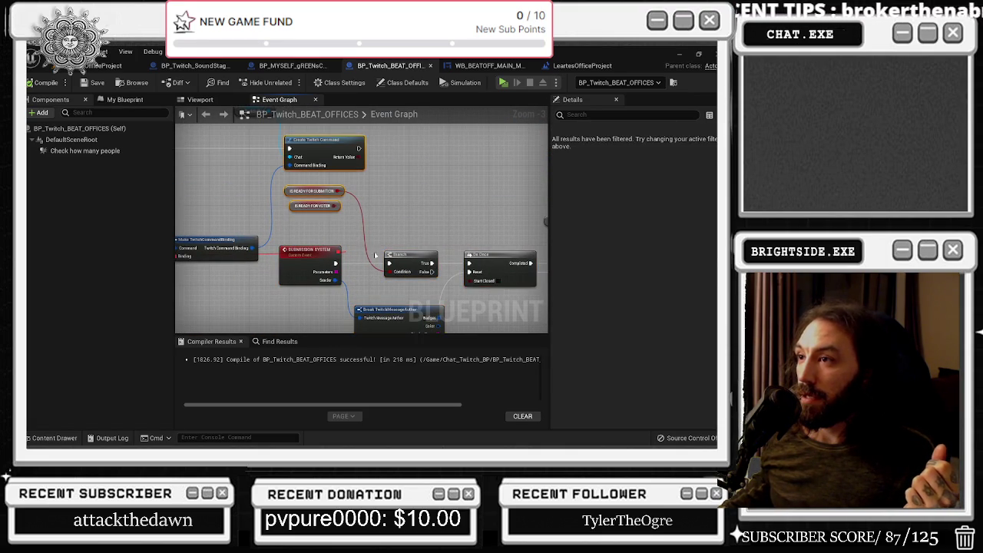
Review the Do Once, Branch, For Each and Delay nodes, then undo the accidental node move and wire
mouse_move(263, 184)
left_mouse_down()
mouse_move(369, 226)
mouse_move(323, 200)
mouse_move(338, 184)
mouse_move(355, 286)
left_mouse_up()
left_click(344, 145)
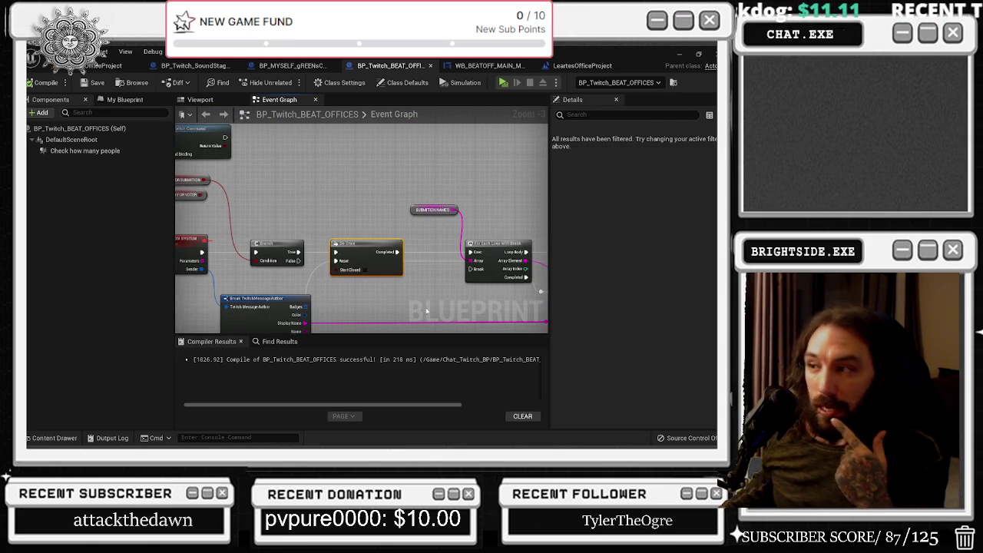
left_click_drag(423, 310, 207, 337)
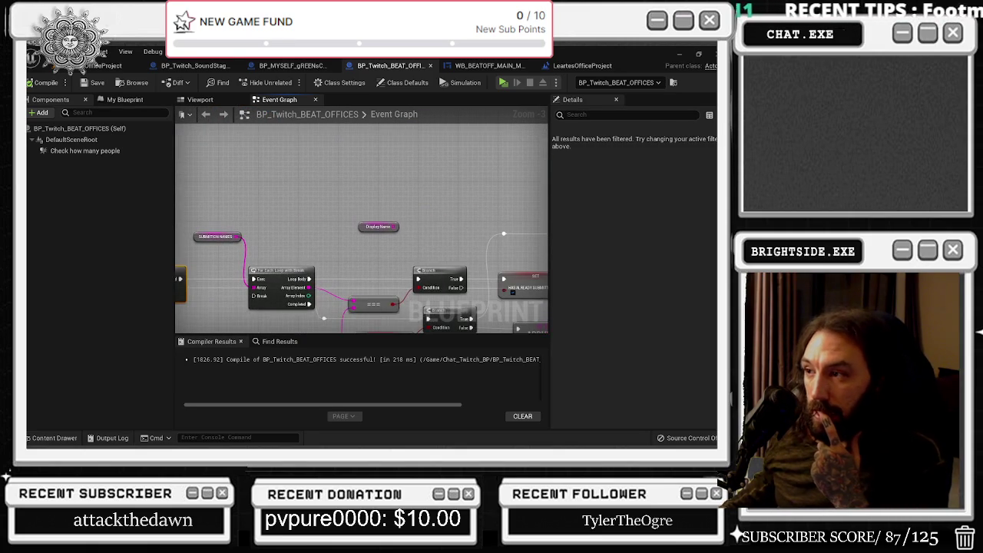
mouse_move(430, 291)
left_mouse_down()
mouse_move(272, 211)
mouse_move(343, 218)
left_mouse_up()
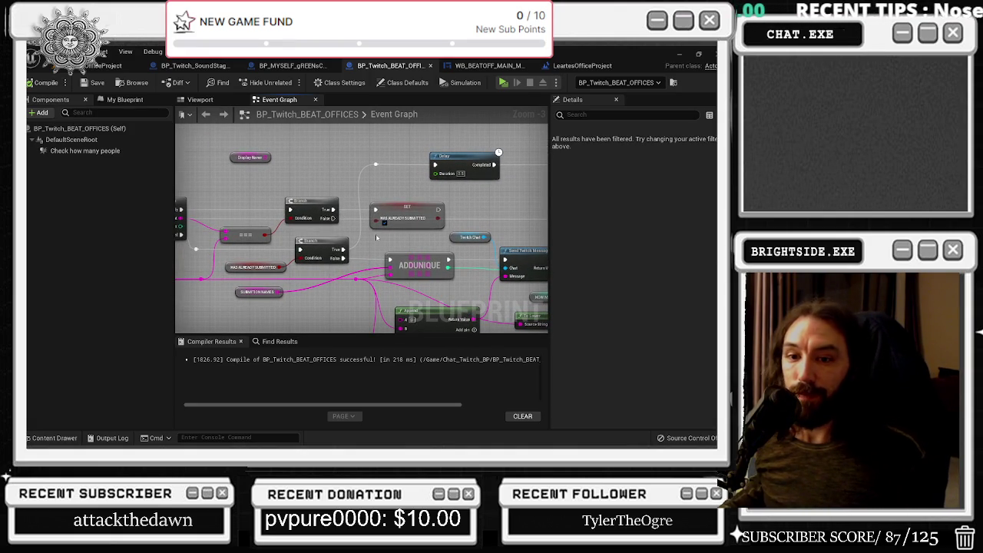
mouse_move(391, 260)
left_mouse_down()
mouse_move(275, 282)
mouse_move(449, 235)
left_mouse_up()
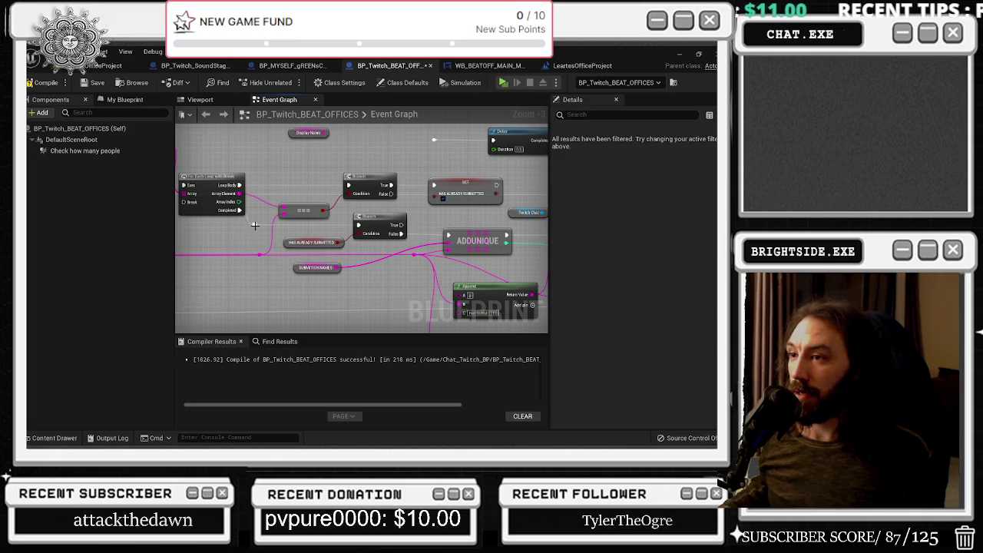
mouse_move(384, 222)
left_mouse_down()
mouse_move(404, 215)
mouse_move(383, 220)
left_mouse_up()
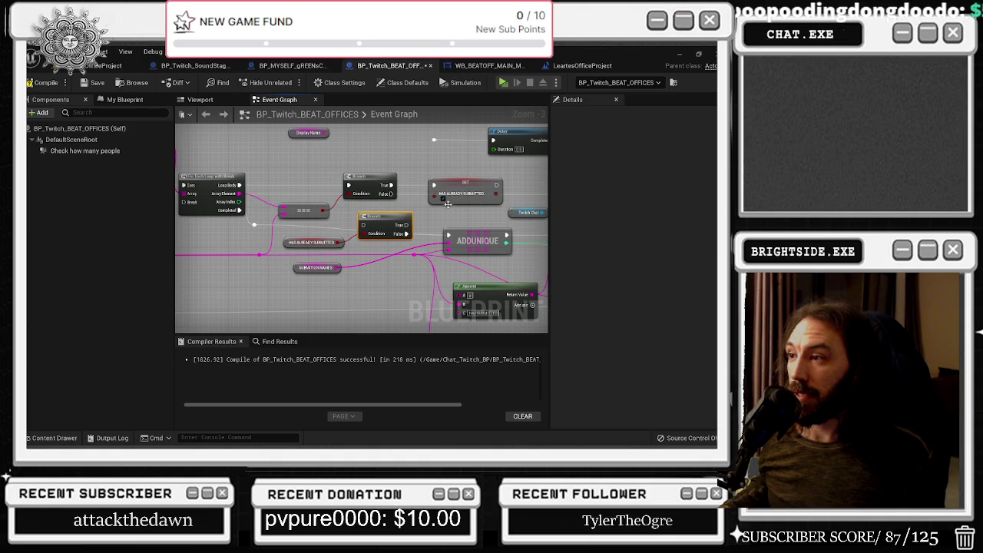
key("ctrl+z")
key("ctrl+z")
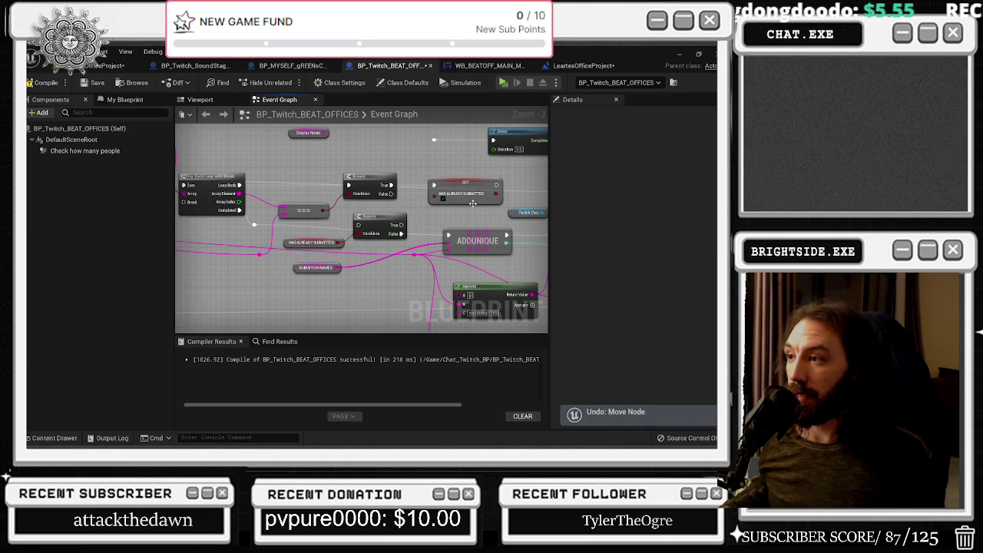
key("ctrl+z")
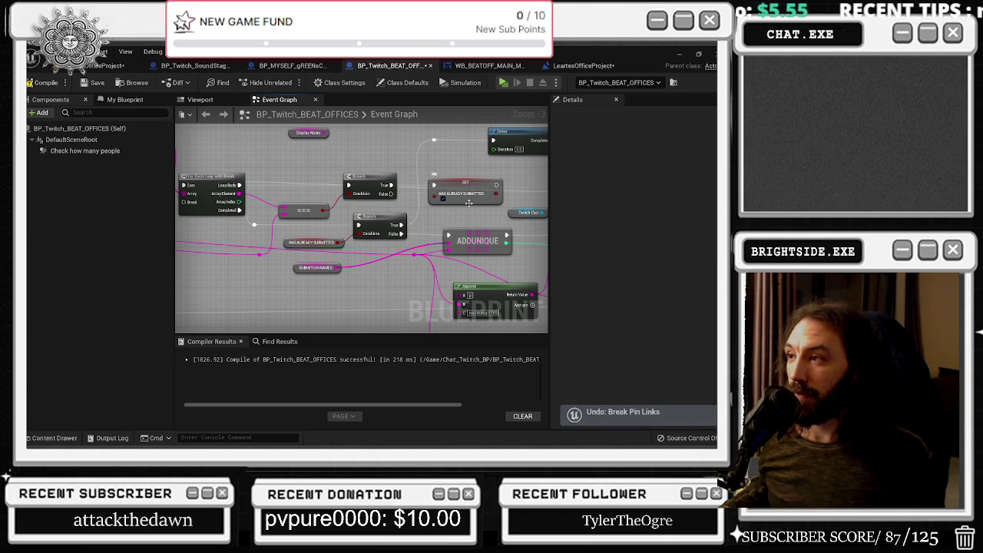
Wire the Branch to the For Each Loop's exec input, lower Do Once slightly, and compile
mouse_move(419, 229)
left_mouse_down()
mouse_move(253, 223)
mouse_move(434, 224)
mouse_move(547, 247)
left_mouse_up()
mouse_move(290, 207)
left_mouse_down()
mouse_move(303, 219)
mouse_move(460, 208)
left_mouse_up()
left_click_drag(357, 199, 357, 224)
left_click(40, 83)
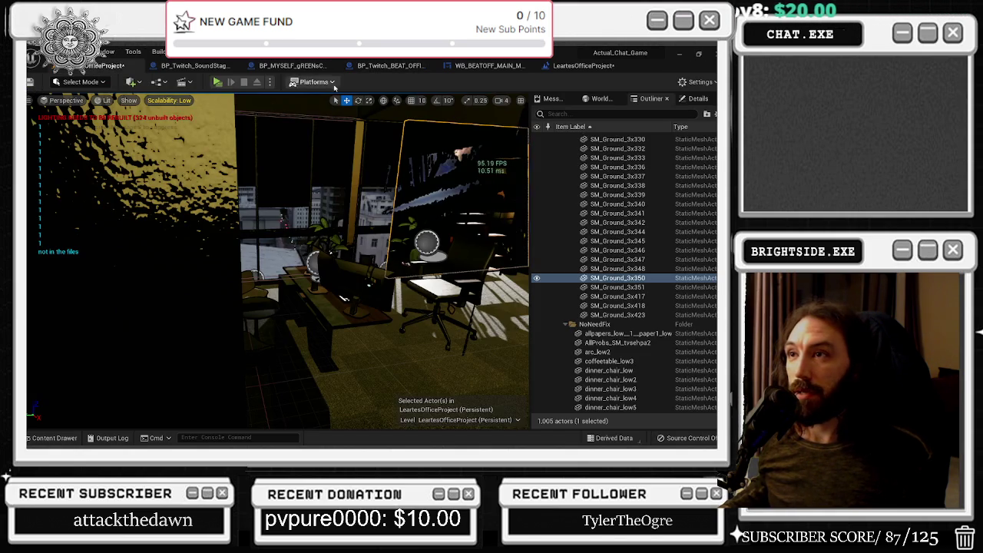
Play the office level in a new window, test it after the TwitchWorks login, then stop
left_click(116, 66)
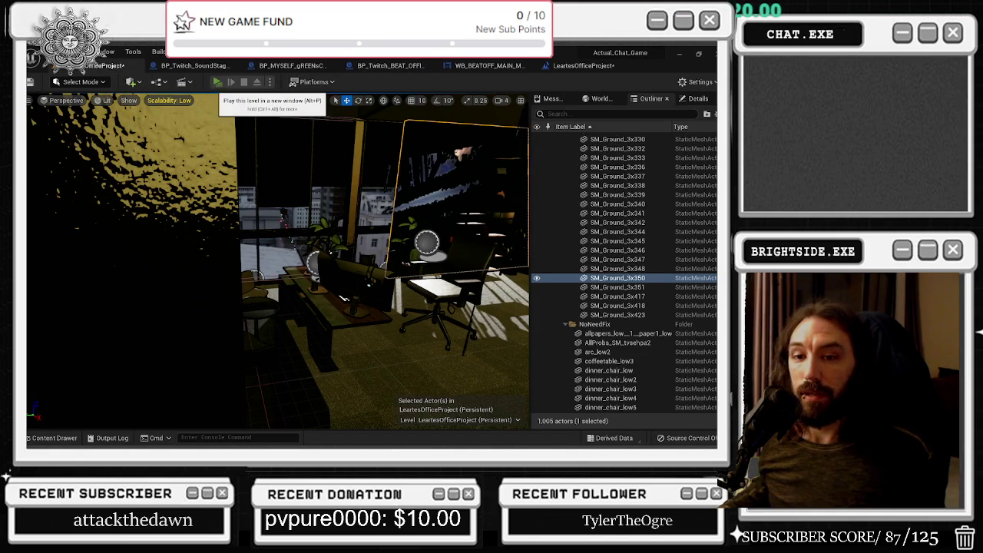
left_click(218, 82)
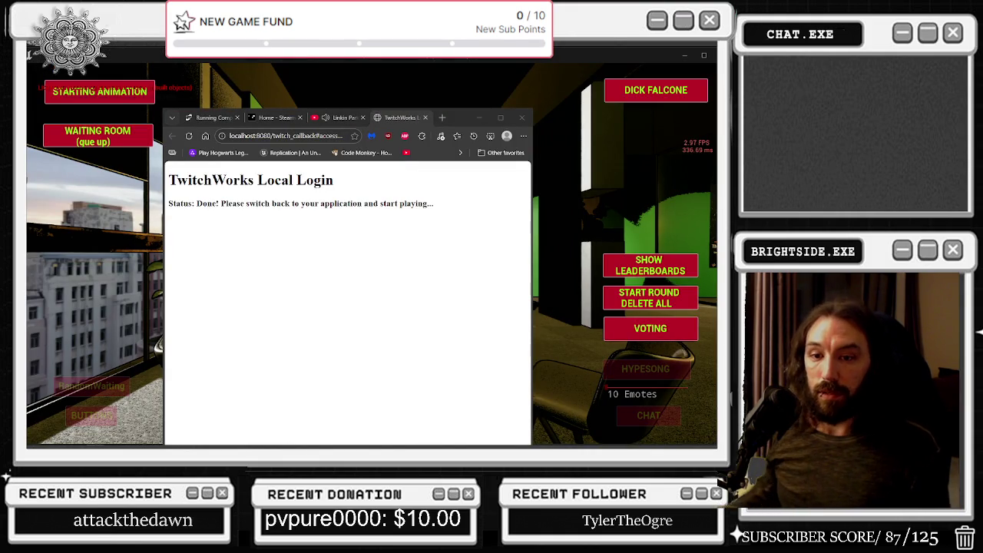
left_click(603, 213)
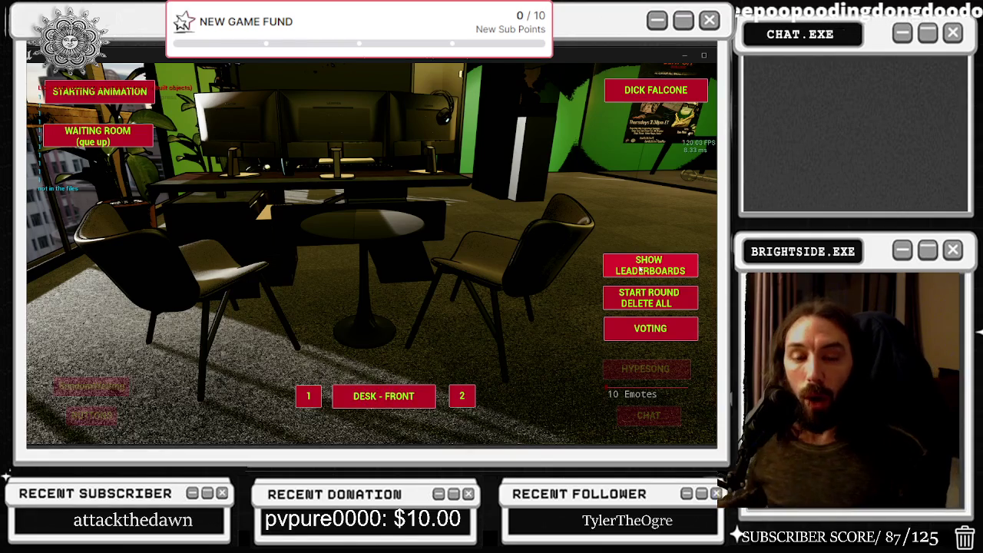
key("Escape")
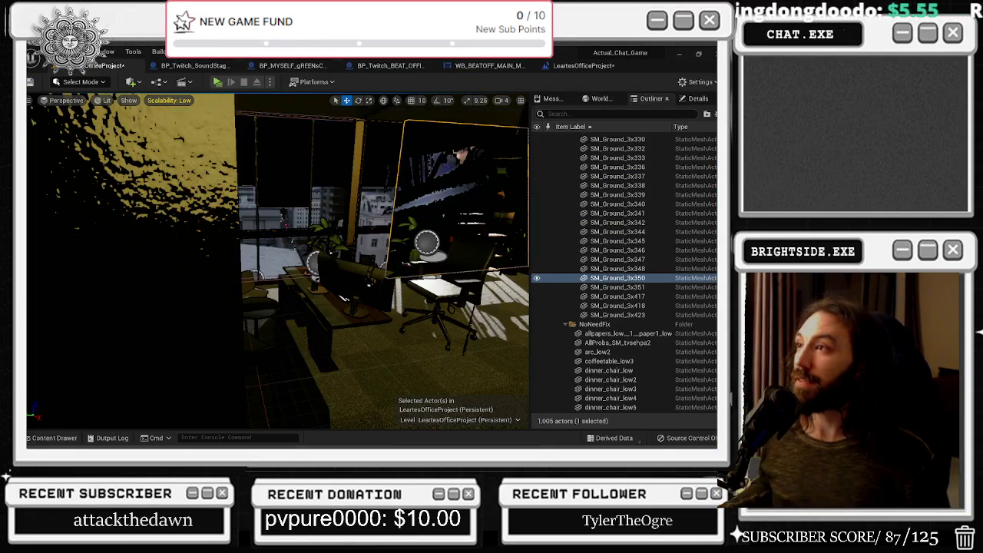
In BP_Twitch_BEAT_OFFICES, align Do Once with the Branch's True output and connect them
left_click(605, 68)
left_click(384, 65)
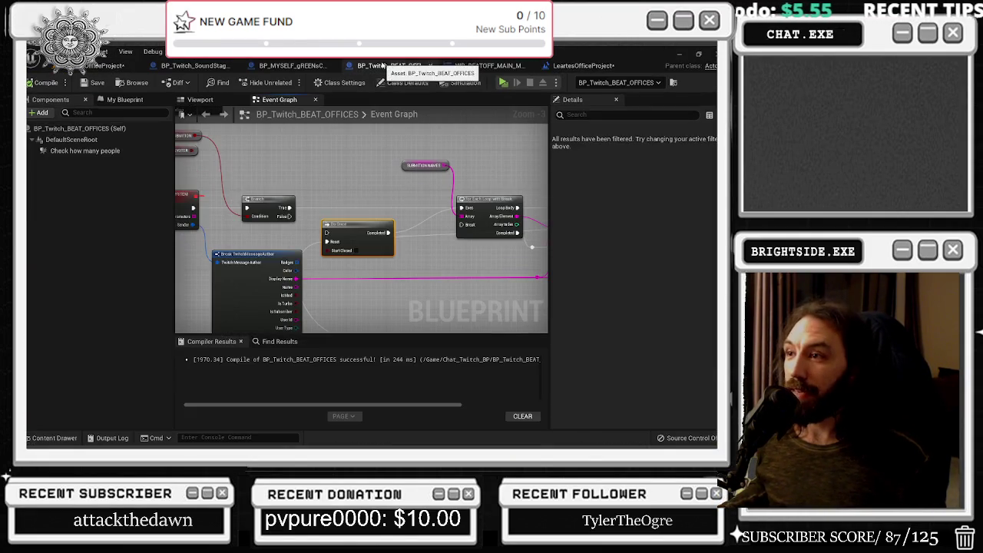
left_click_drag(354, 222, 358, 198)
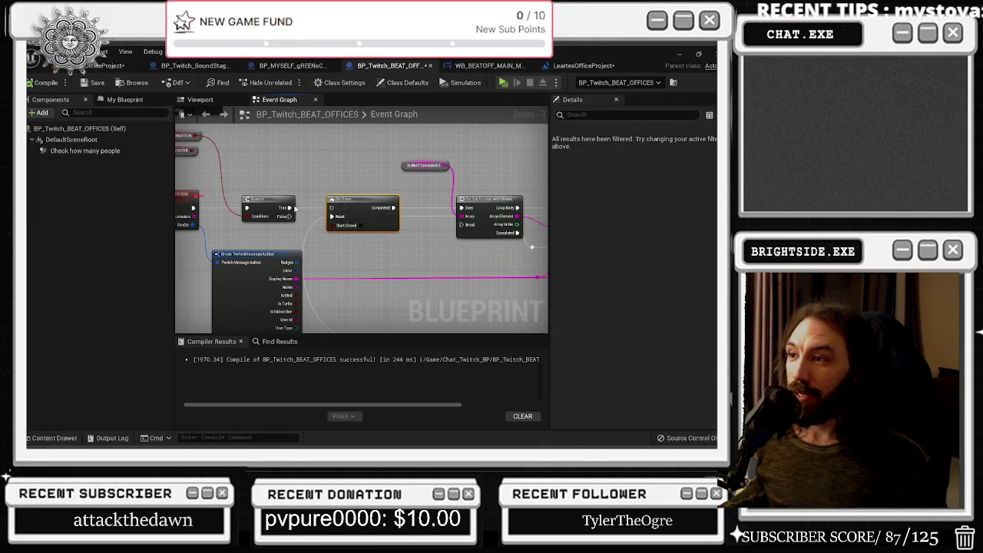
left_click_drag(286, 207, 331, 208)
scroll(281, 182, "down", 1)
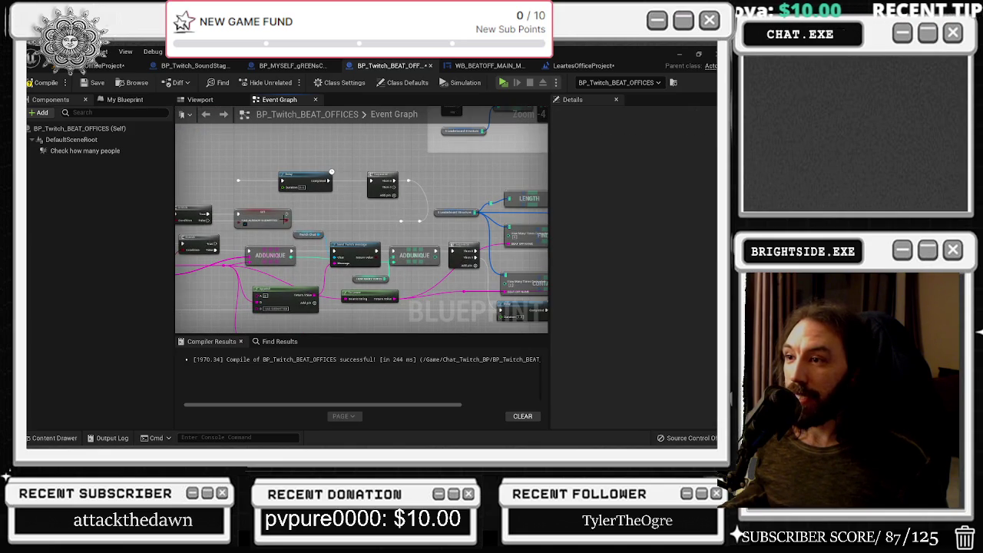
left_click(289, 221)
scroll(286, 223, "up", 2)
mouse_move(247, 215)
left_mouse_down()
mouse_move(412, 215)
mouse_move(235, 223)
mouse_move(416, 169)
left_mouse_up()
left_click(367, 202)
Wire the Sequence node's input, move it further left, and run a wire from the loop's Break pin
mouse_move(202, 148)
left_mouse_down()
mouse_move(300, 178)
mouse_move(372, 171)
mouse_move(155, 209)
left_mouse_up()
left_click(251, 219)
left_click_drag(338, 183, 256, 182)
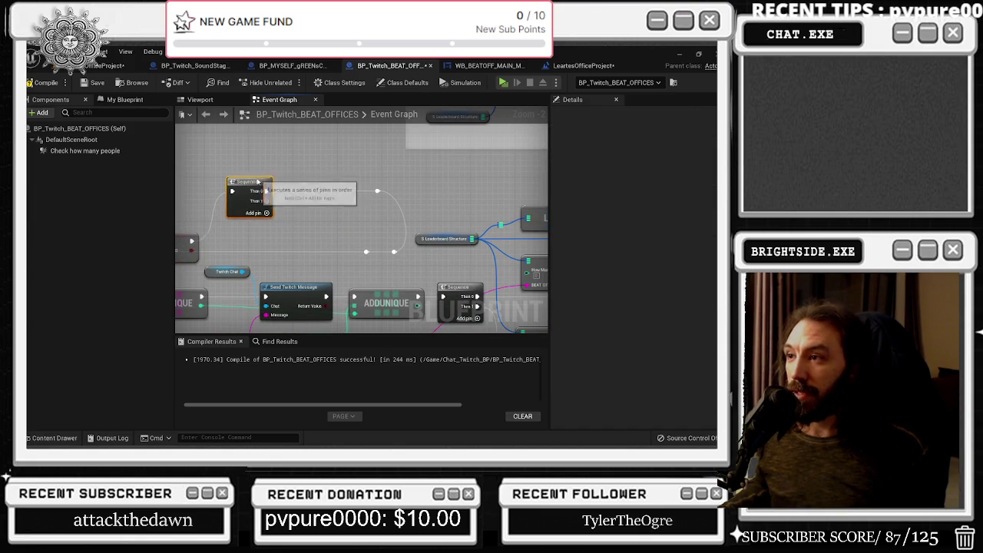
left_click_drag(378, 189, 463, 172)
mouse_move(361, 194)
left_mouse_down()
mouse_move(634, 185)
mouse_move(354, 192)
mouse_move(530, 232)
left_mouse_up()
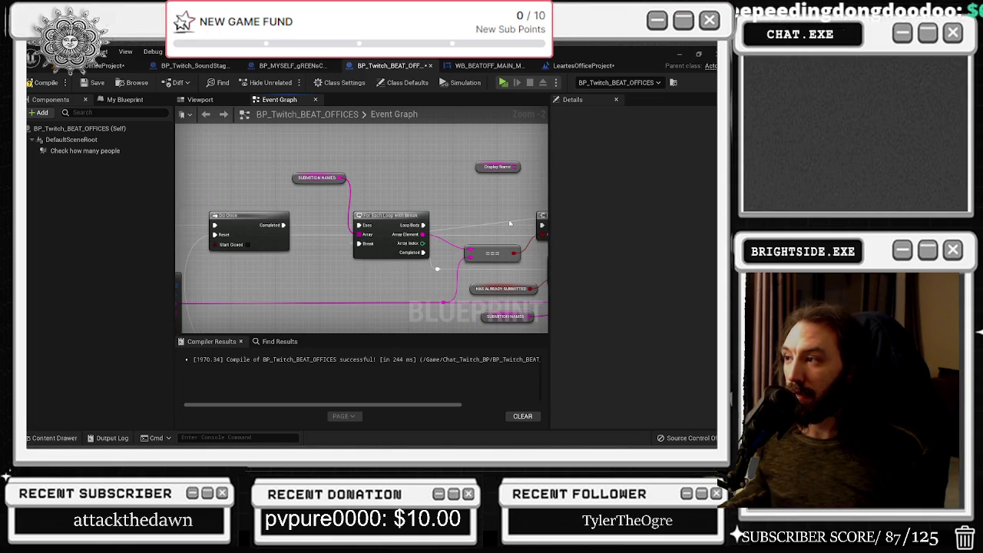
mouse_move(509, 225)
left_mouse_down()
mouse_move(382, 176)
mouse_move(370, 188)
mouse_move(375, 225)
mouse_move(617, 194)
left_mouse_up()
left_click_drag(483, 255, 453, 261)
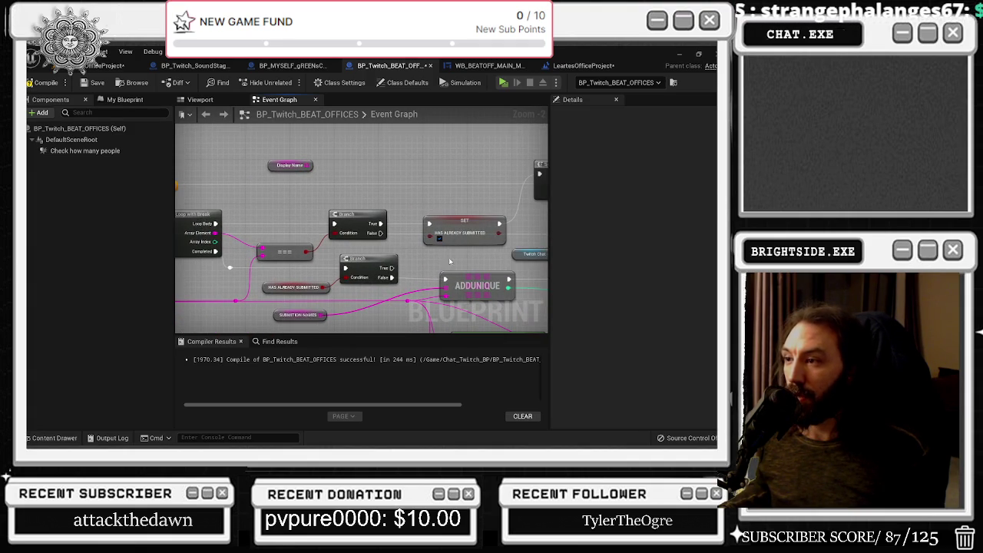
Duplicate the SET HAS ALREADY SUBMITTED node and move the copy above the original
left_click(458, 228)
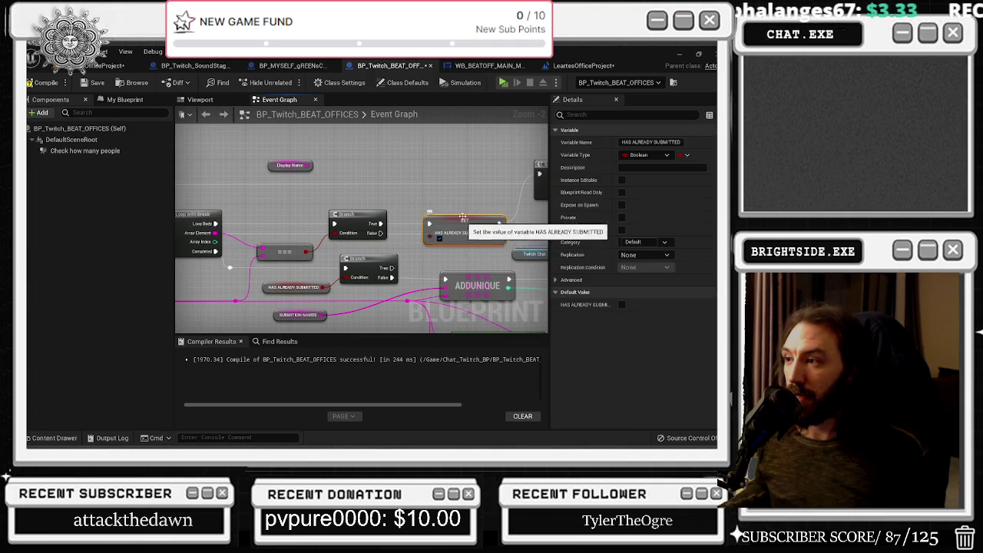
key("ctrl+c")
key("ctrl+v")
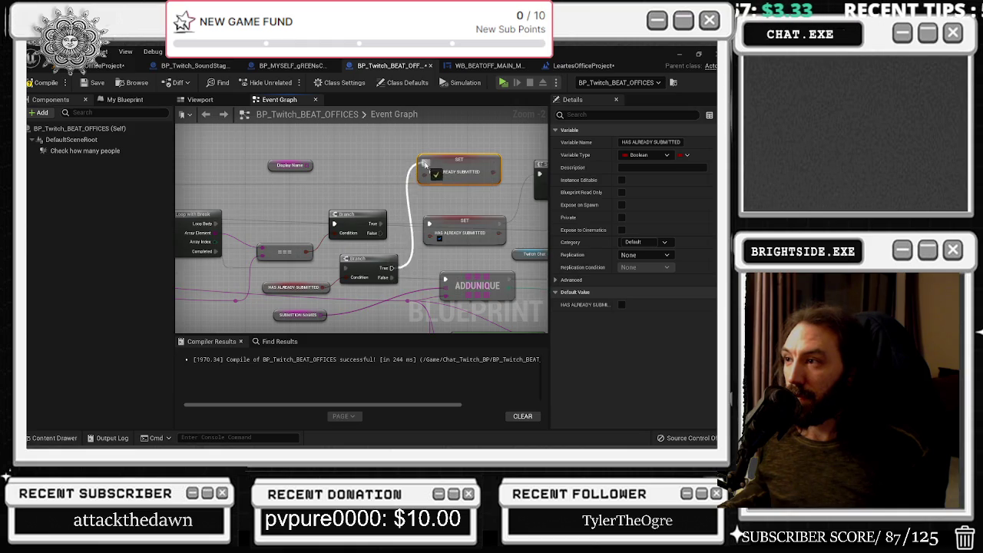
mouse_move(448, 164)
left_mouse_down()
mouse_move(464, 148)
mouse_move(459, 141)
left_mouse_up()
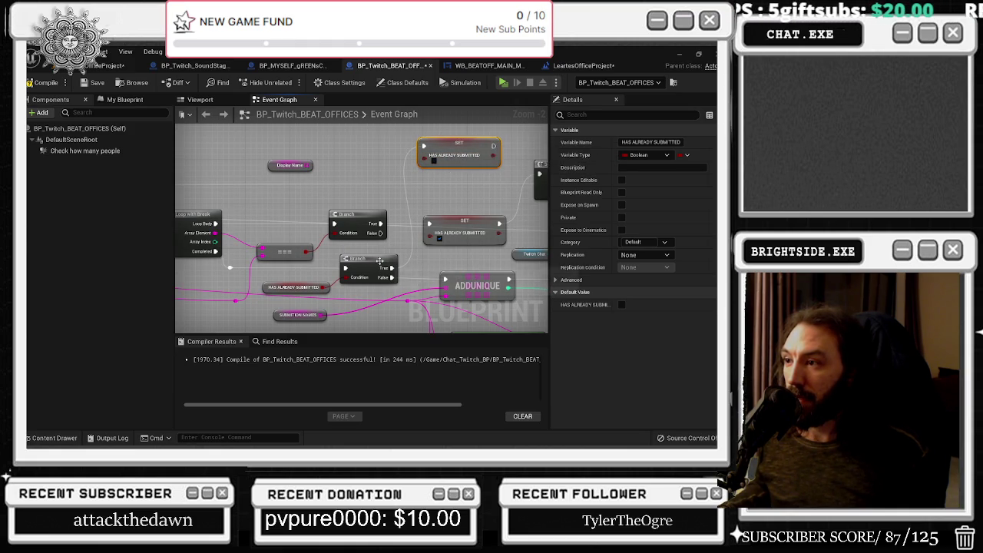
left_click(361, 192)
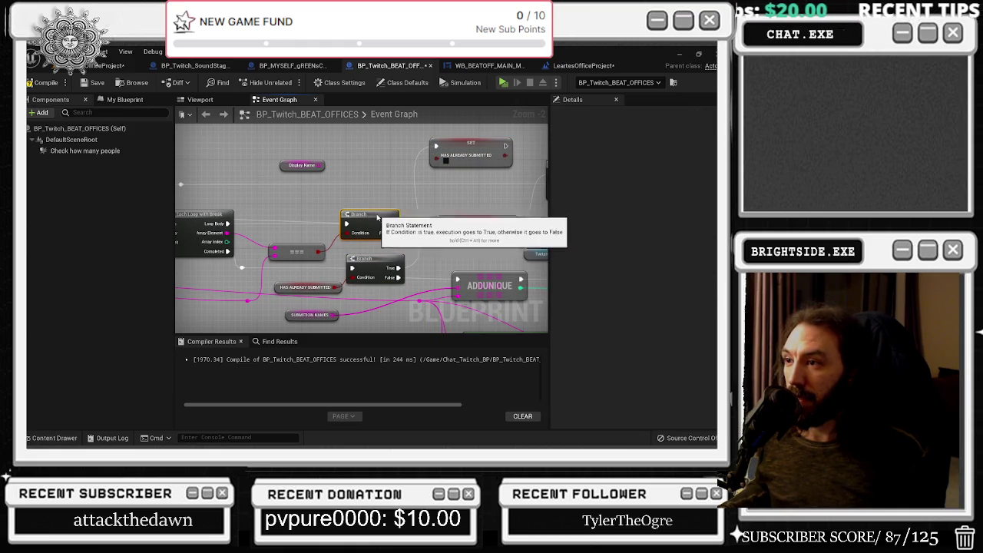
Reposition the SET node upward beside the Sequence node, near the Submission System event
left_click(366, 217)
left_click(482, 225)
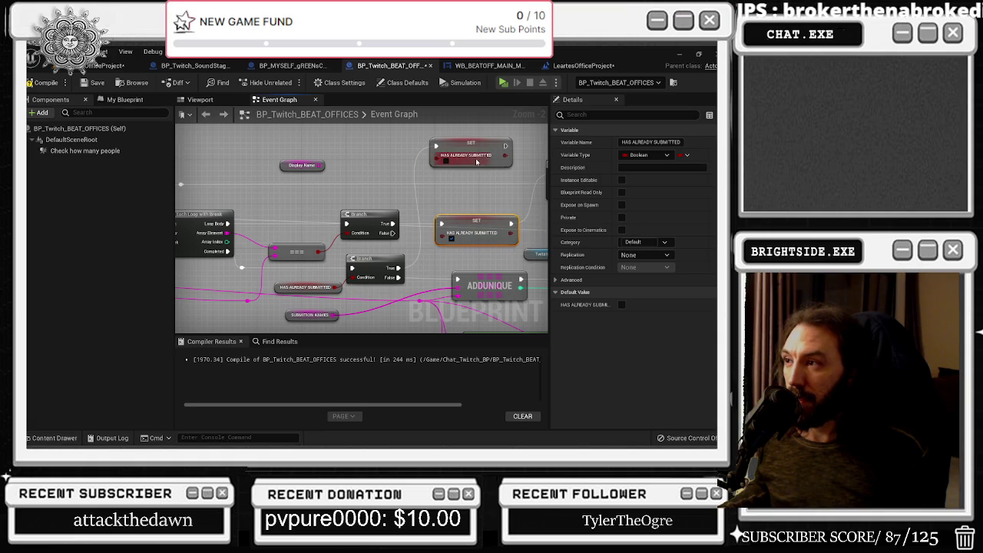
left_click_drag(389, 240, 324, 323)
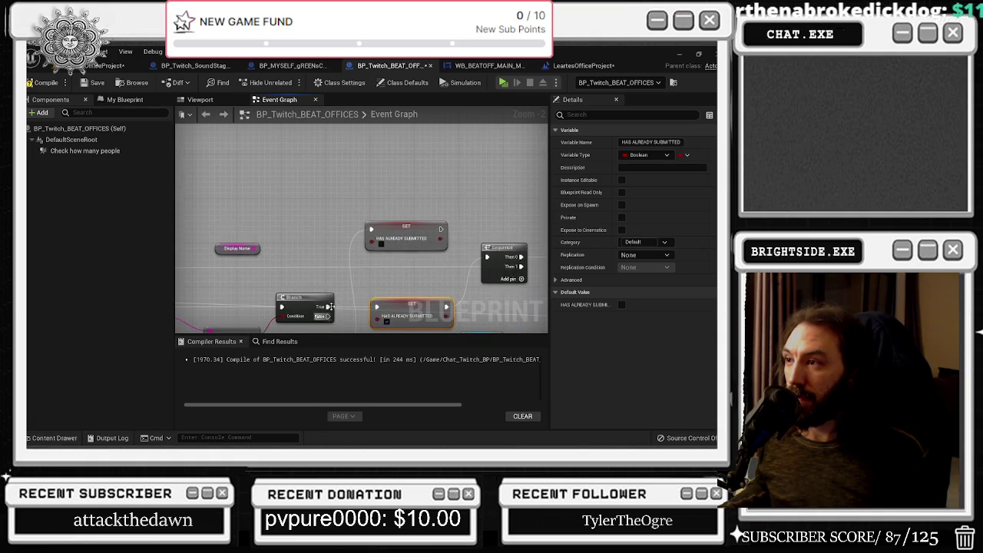
left_click_drag(404, 232, 405, 193)
mouse_move(397, 262)
left_mouse_down()
mouse_move(303, 200)
mouse_move(323, 184)
mouse_move(364, 188)
mouse_move(361, 218)
mouse_move(372, 224)
mouse_move(543, 209)
left_mouse_up()
mouse_move(230, 215)
left_mouse_down()
mouse_move(530, 225)
mouse_move(534, 236)
mouse_move(538, 194)
mouse_move(385, 153)
mouse_move(290, 209)
mouse_move(241, 210)
left_mouse_up()
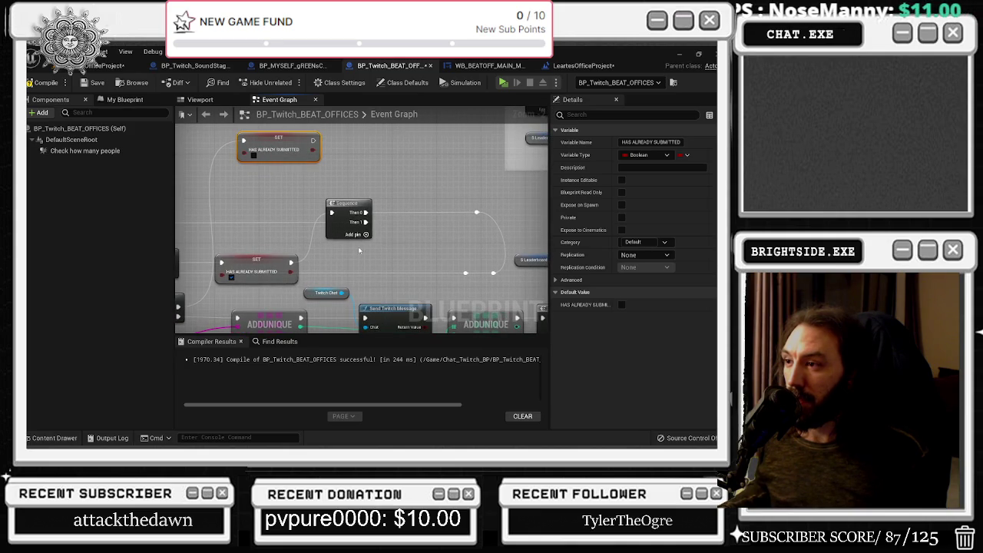
left_click_drag(296, 239, 303, 294)
Place a Delay node, wire its Completed output to the SET node, and save
left_click(197, 197)
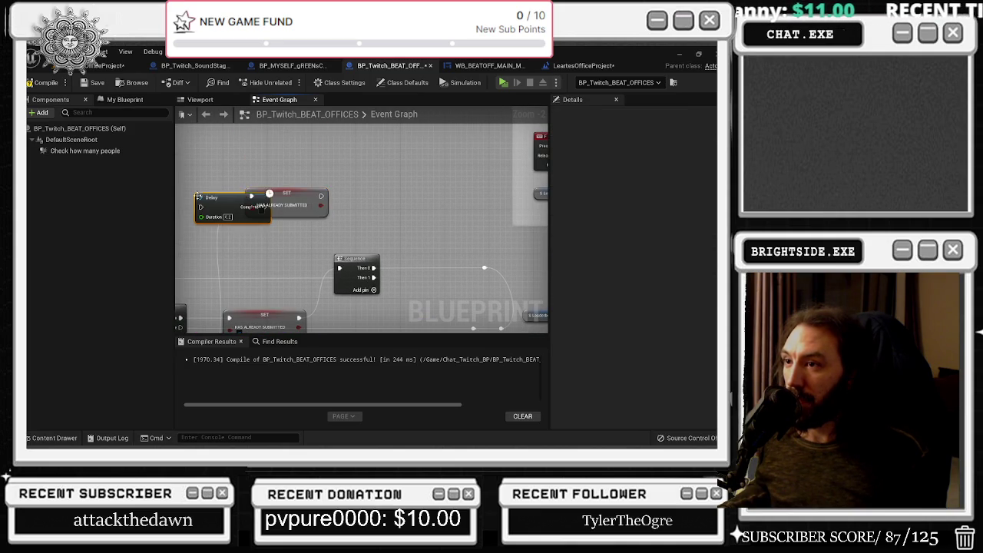
left_click_drag(294, 193, 344, 199)
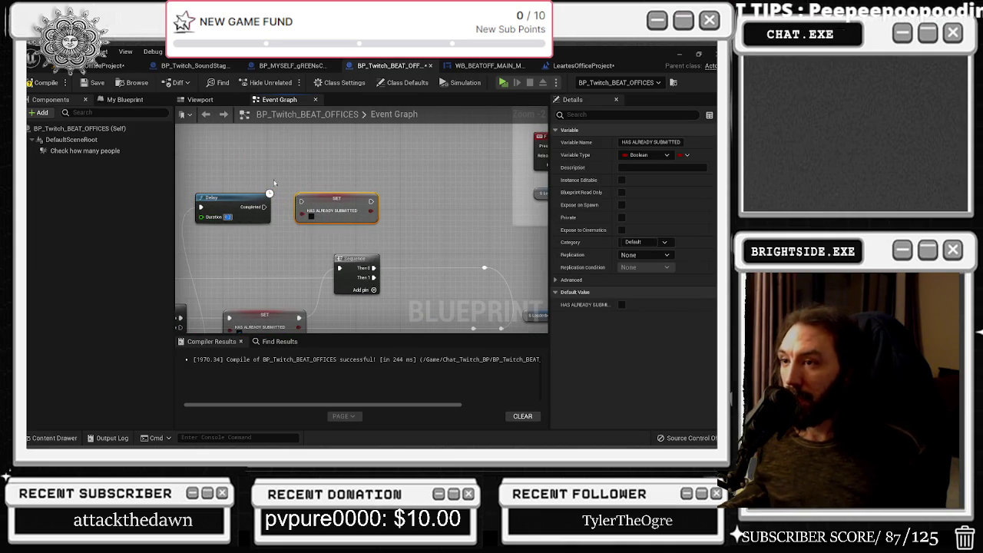
left_click(277, 185)
mouse_move(264, 207)
left_mouse_down()
mouse_move(306, 202)
mouse_move(296, 202)
left_mouse_up()
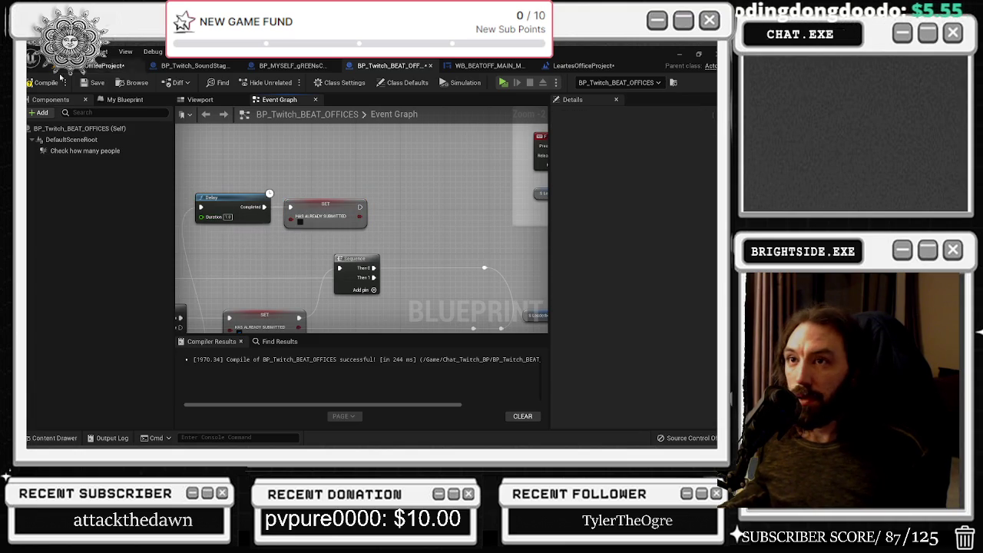
left_click(95, 83)
Shift the Delay and Set nodes slightly right, cancel a new wire, and switch to the browser
scroll(288, 236, "down", 2)
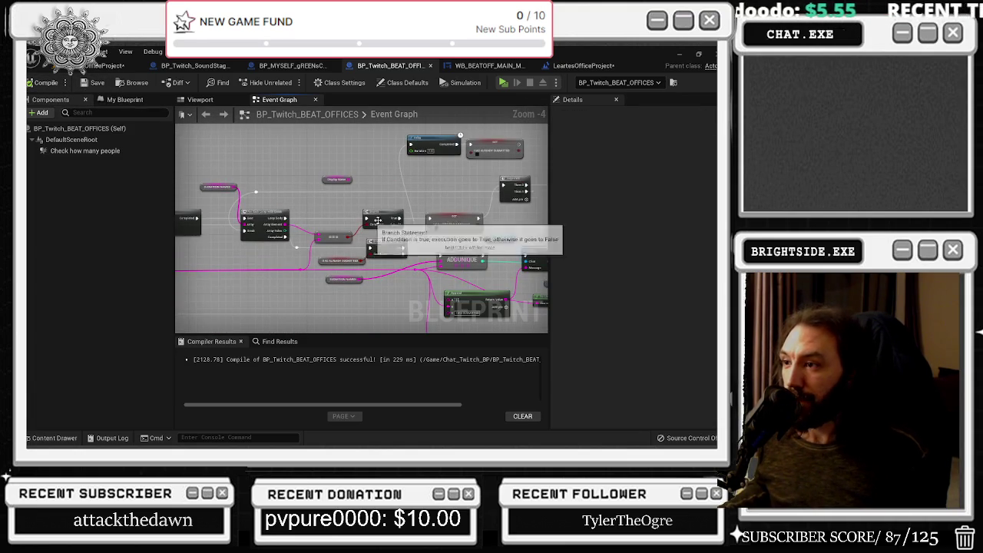
mouse_move(429, 275)
left_mouse_down()
mouse_move(535, 284)
mouse_move(324, 229)
left_mouse_up()
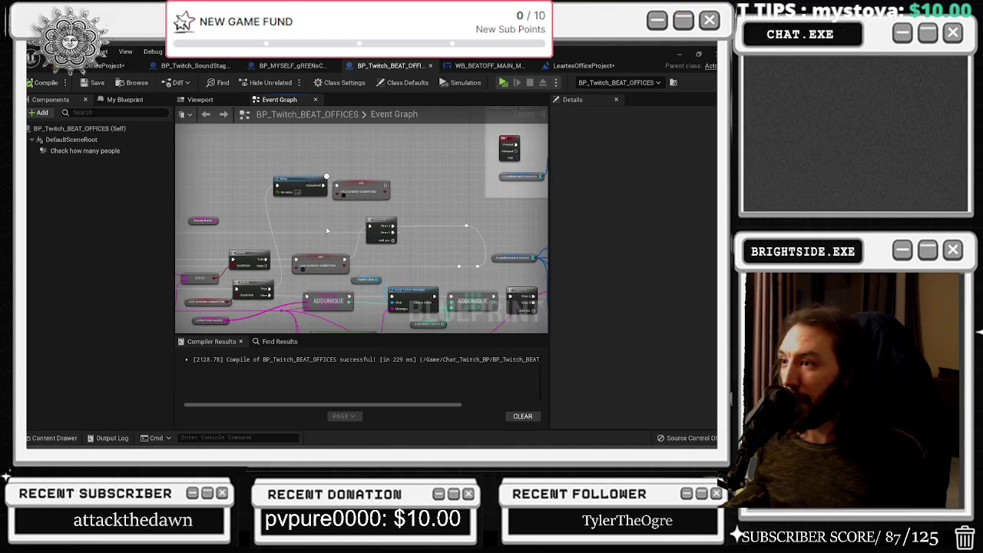
left_click_drag(349, 190, 380, 191)
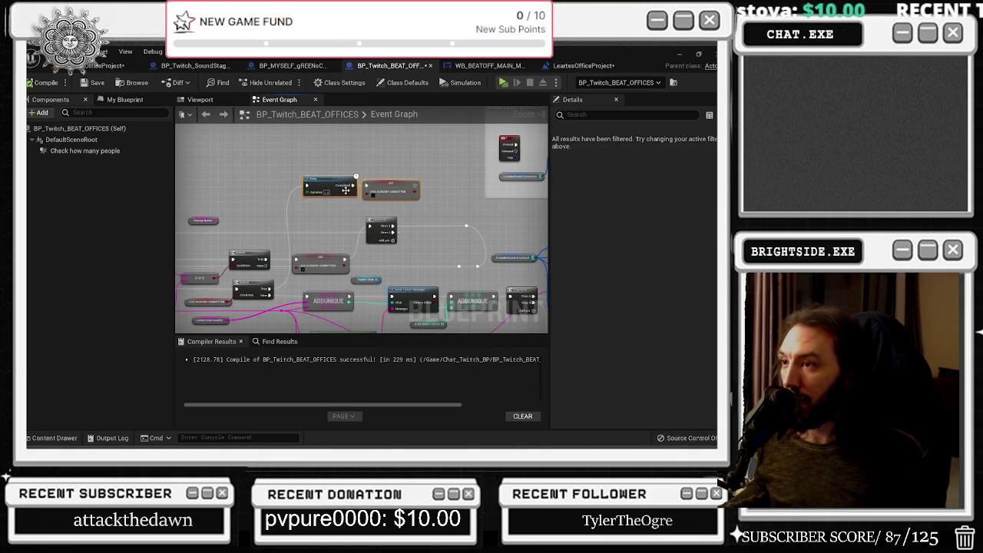
left_click(411, 207)
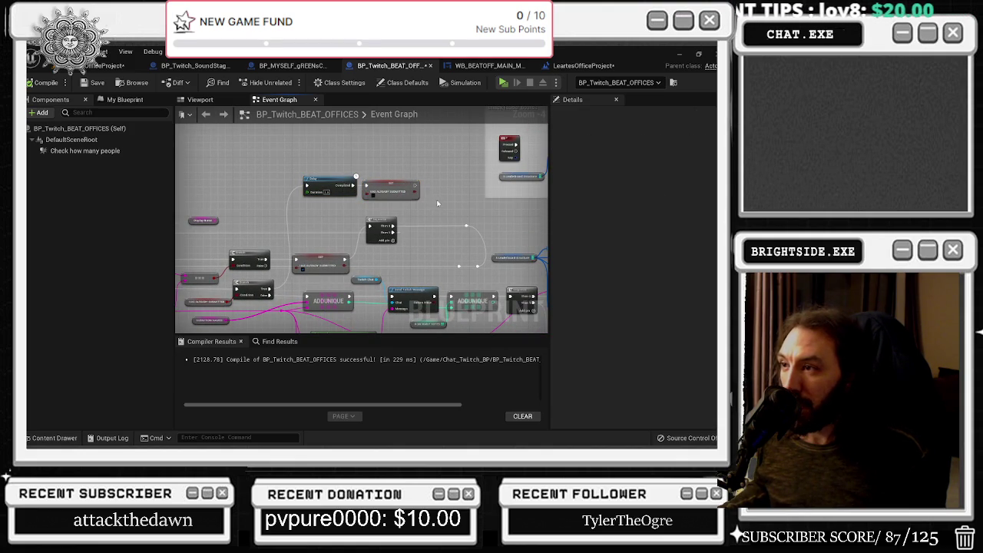
mouse_move(417, 187)
left_mouse_down()
mouse_move(181, 289)
mouse_move(268, 290)
mouse_move(311, 189)
left_mouse_up()
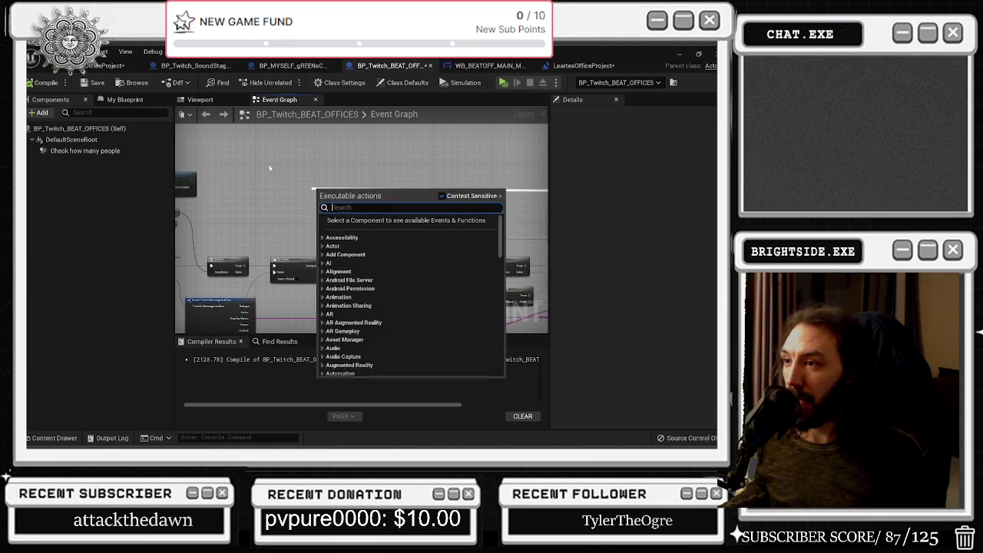
key("Escape")
key("alt+Tab")
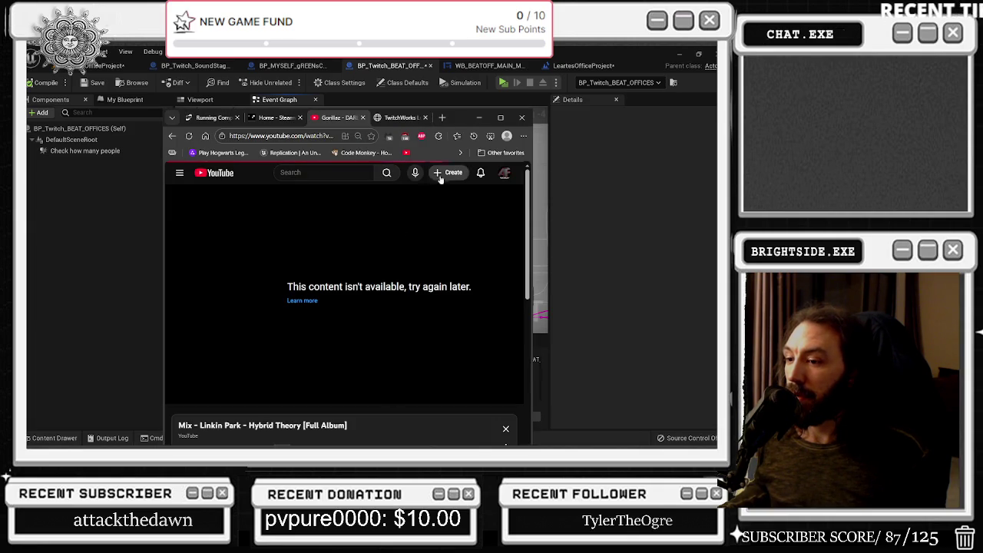
Search YouTube for 'mindless self indugence' and open the best songs mix
left_click(500, 117)
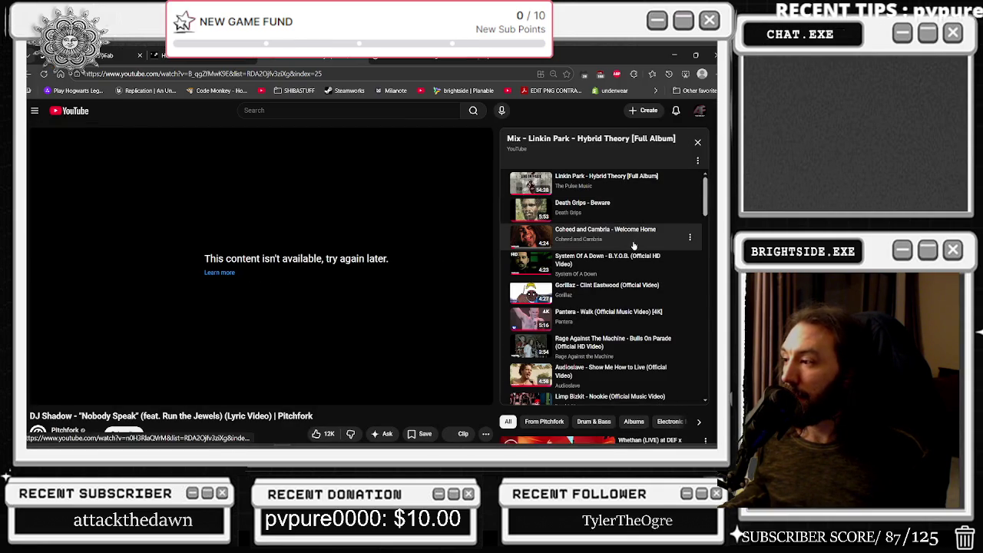
scroll(634, 250, "down", 3)
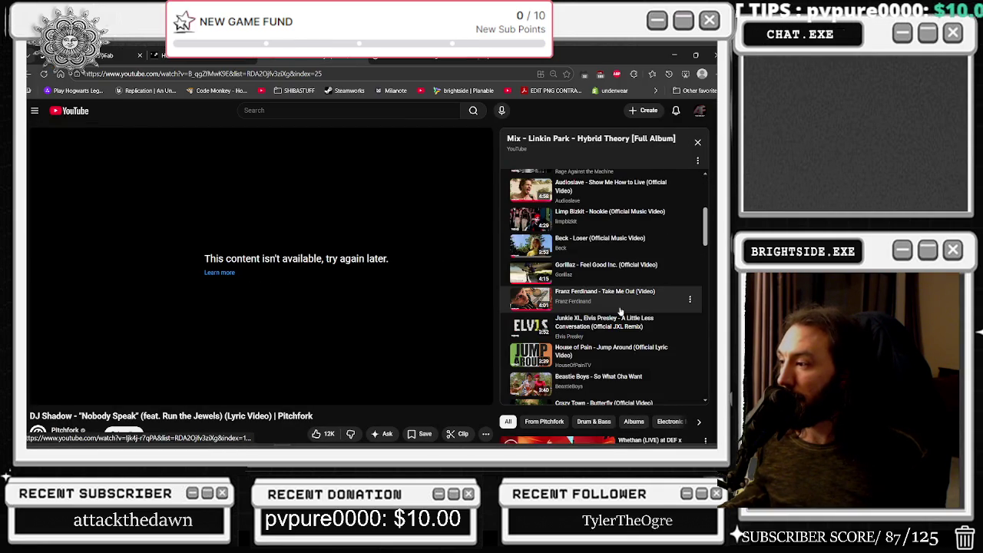
scroll(621, 311, "down", 3)
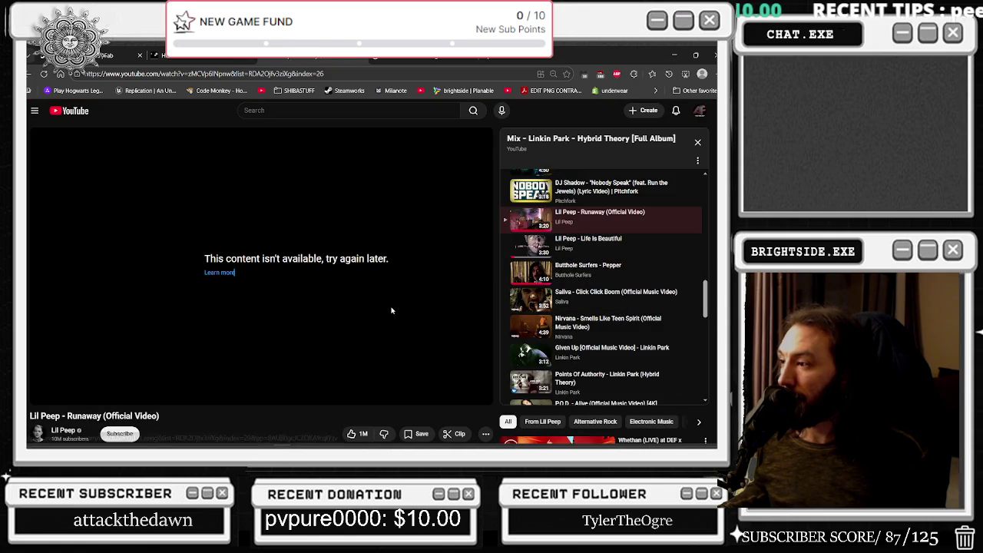
scroll(391, 310, "down", 2)
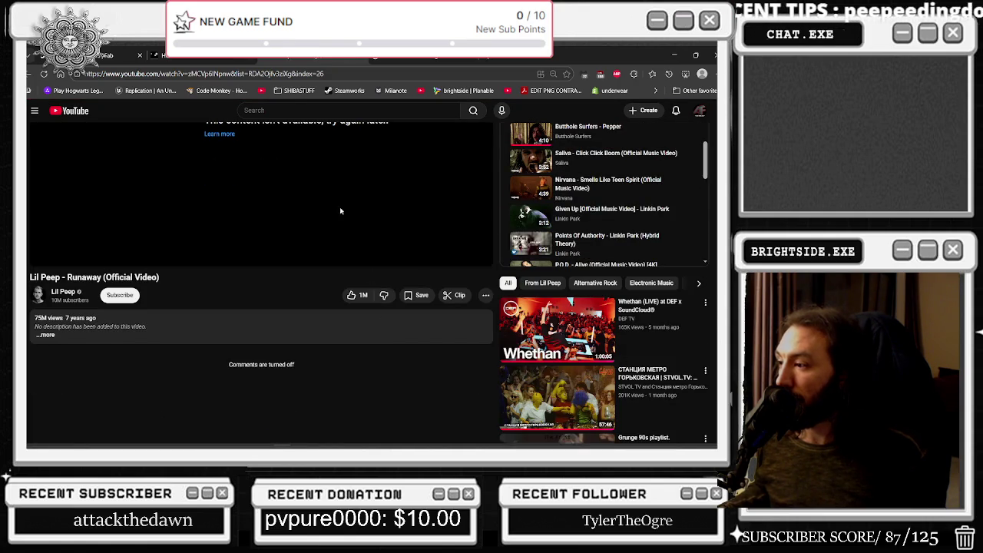
left_click(262, 110)
type("mindles")
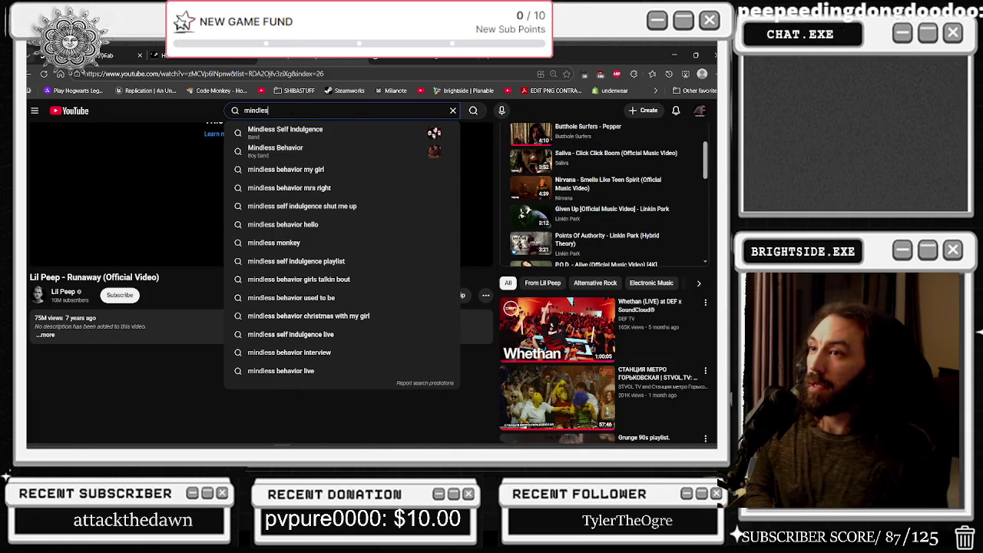
type("s self ind")
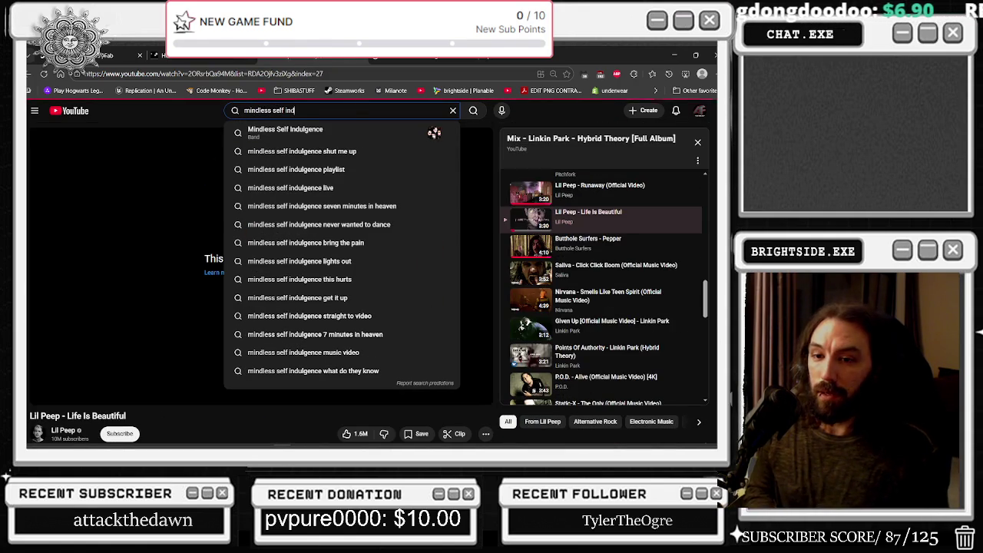
type("ugenc")
type("e")
key("Return")
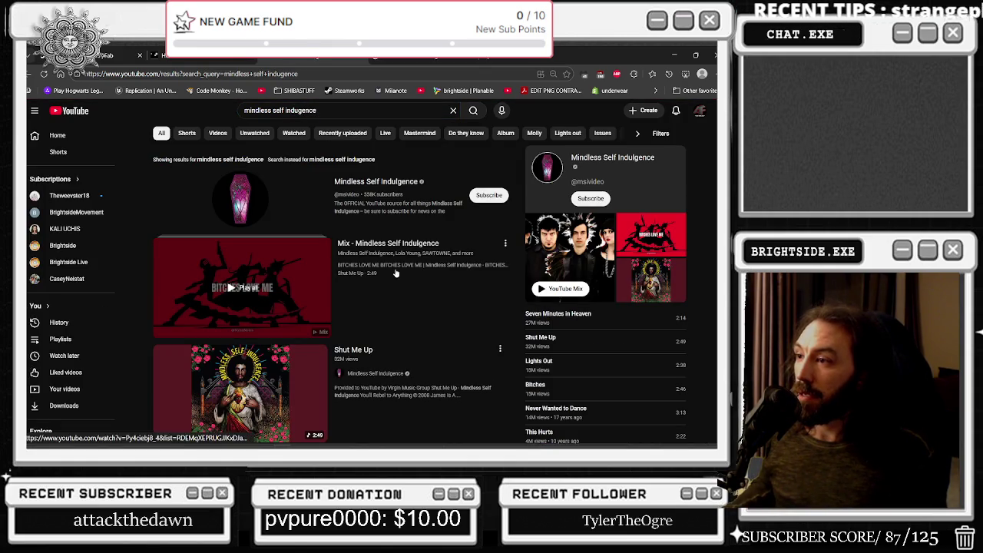
scroll(324, 292, "down", 5)
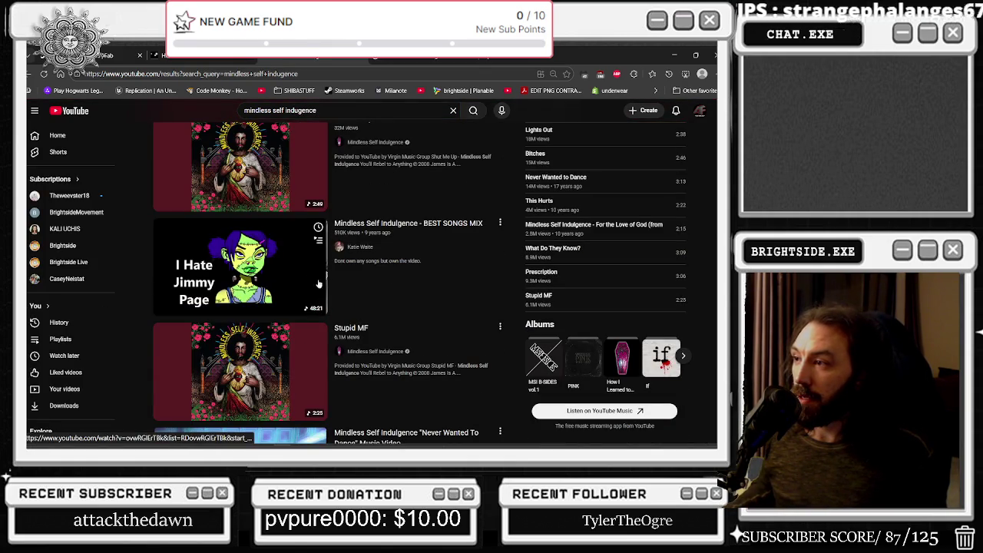
left_click(320, 308)
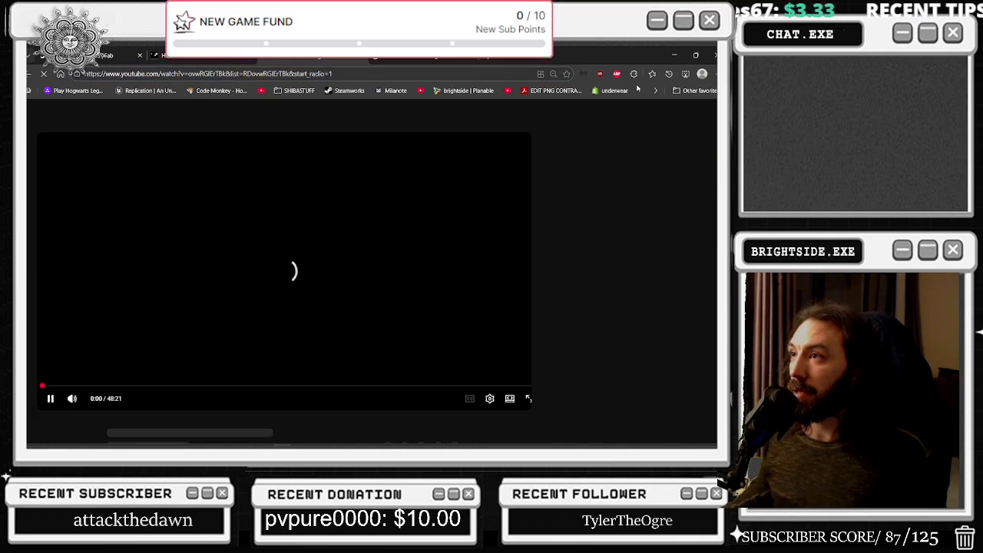
Save the LeartesOfficeProject level in Unreal and launch it in a new play window
key("alt+Tab")
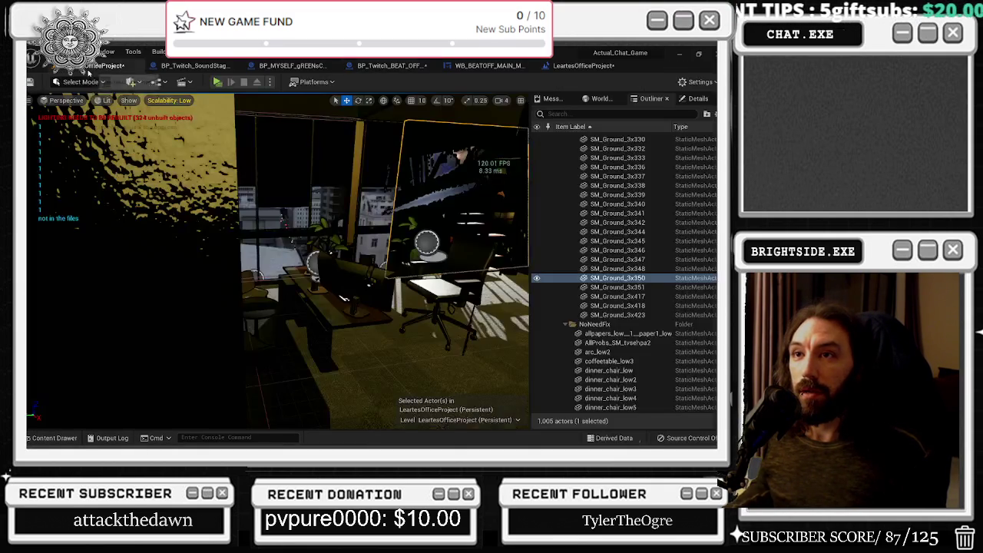
left_click(94, 66)
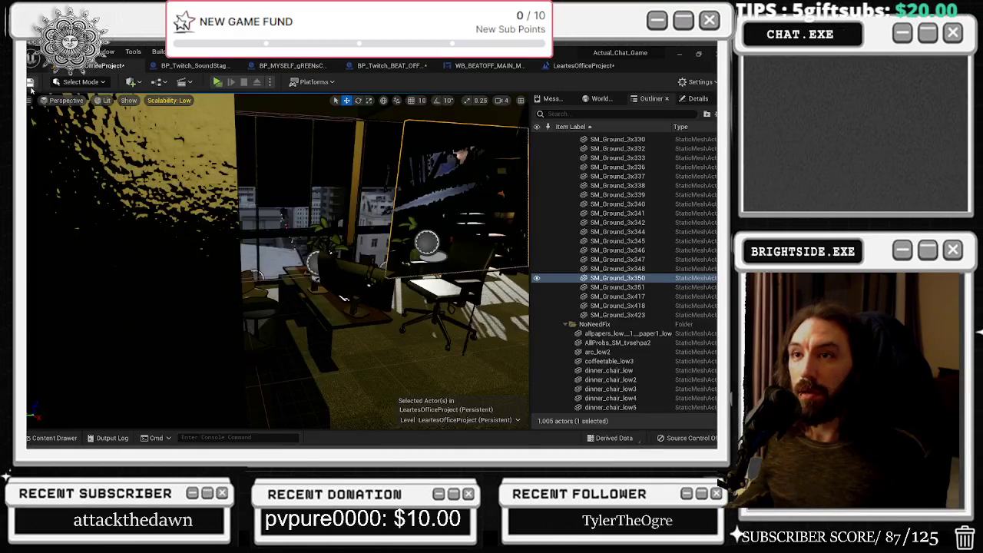
key("ctrl+s")
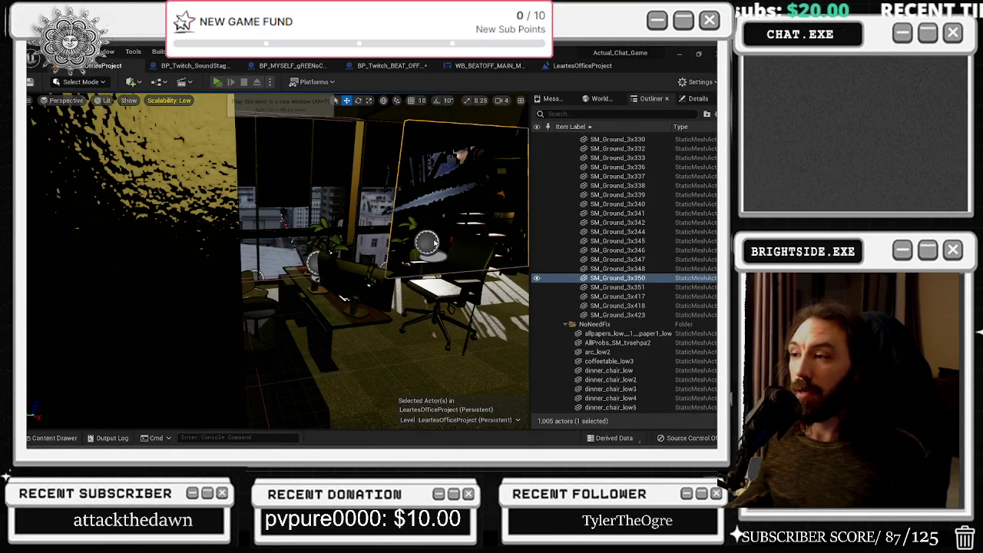
left_click(217, 81)
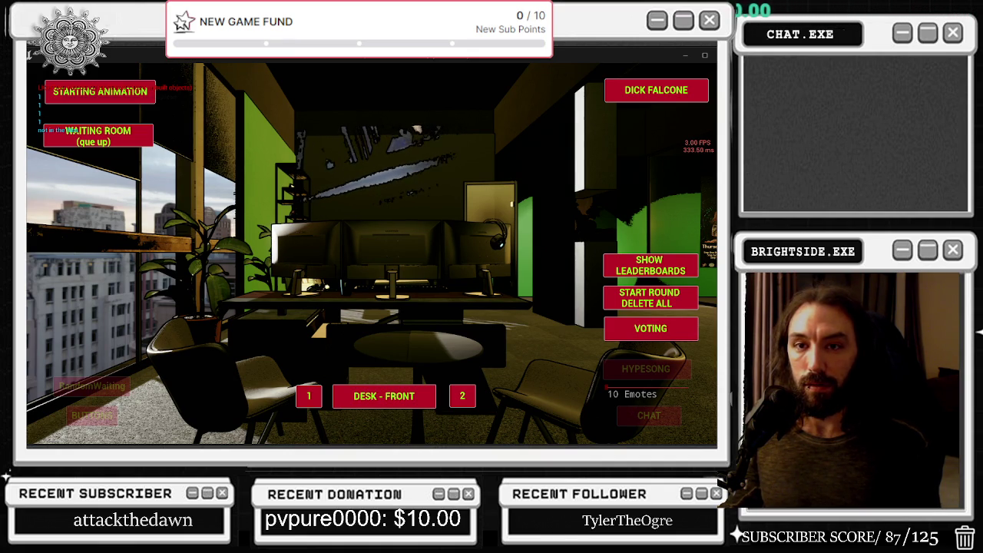
Bring up the open-windows switcher while the office level runs in its play window
key("alt+Tab")
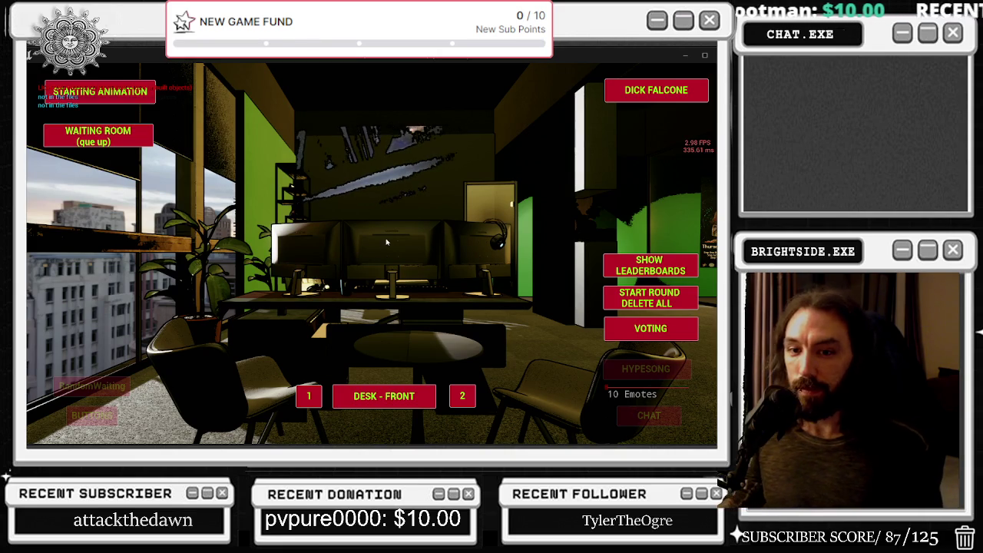
Test SHOW LEADERBOARDS and START ROUND DELETE ALL, toggle wireframe with F1, then close the game
left_click(650, 267)
left_click(650, 267)
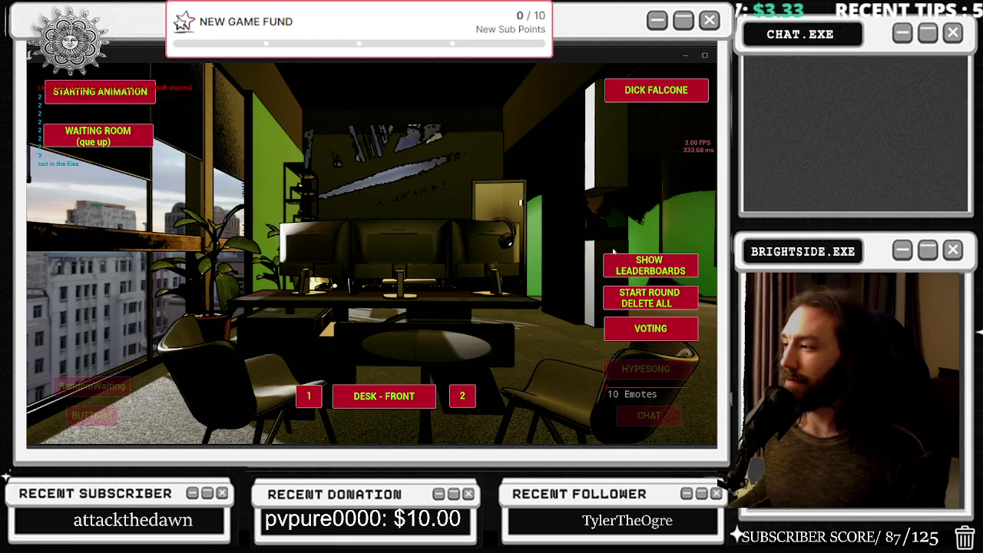
left_click(630, 271)
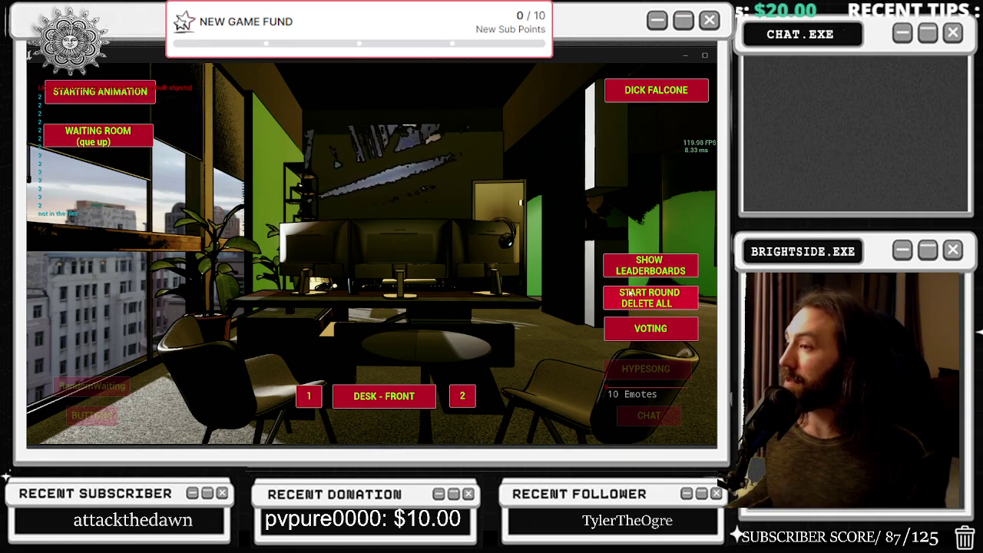
left_click(629, 293)
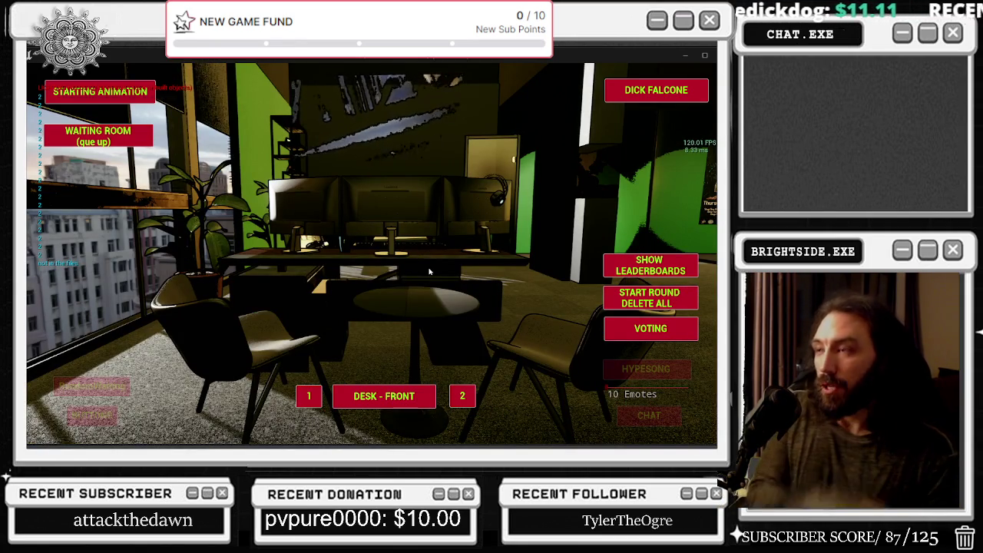
key("F1")
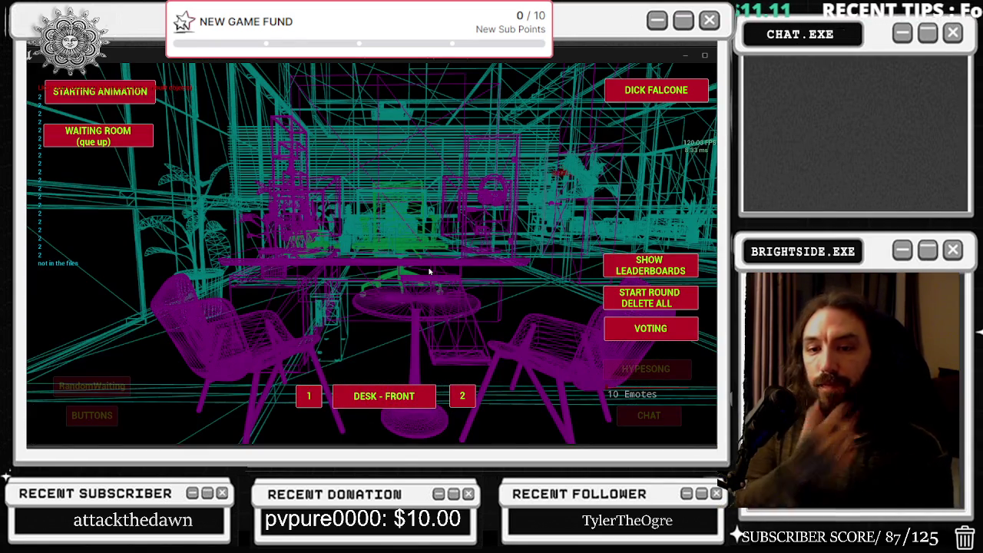
left_click(685, 55)
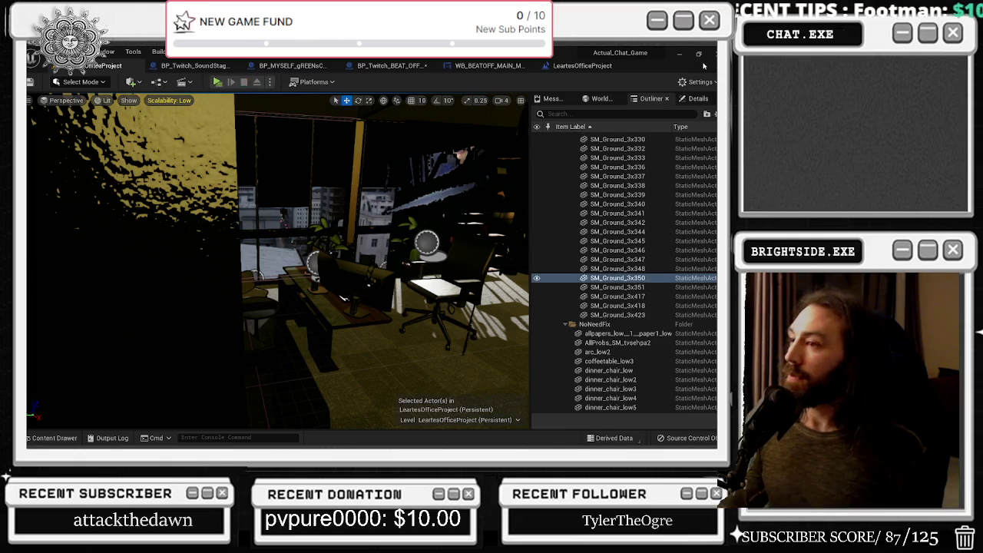
Return to BP_Twitch_BEAT_OFFICES and delete the CONTAINS node, leaving FIND feeding the Branch
left_click(591, 66)
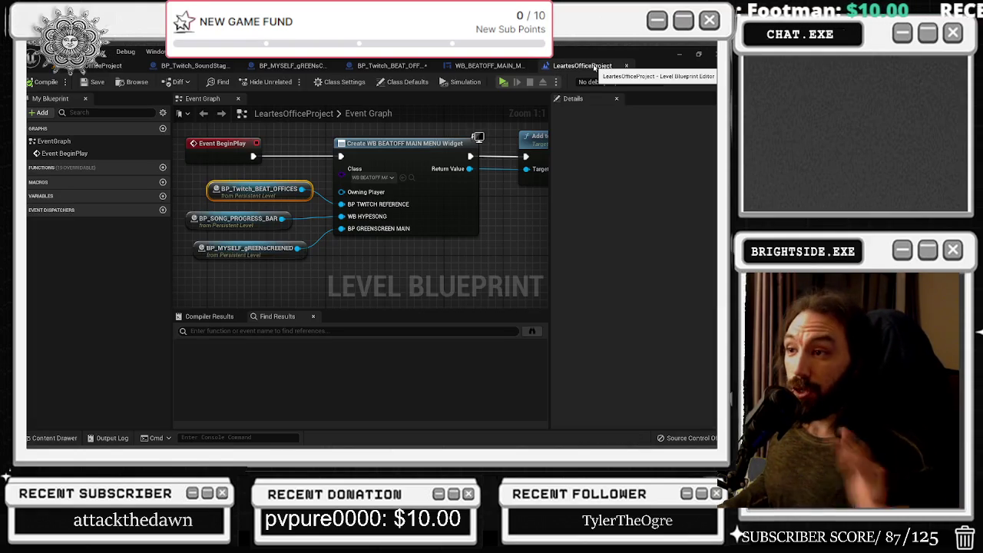
left_click(483, 67)
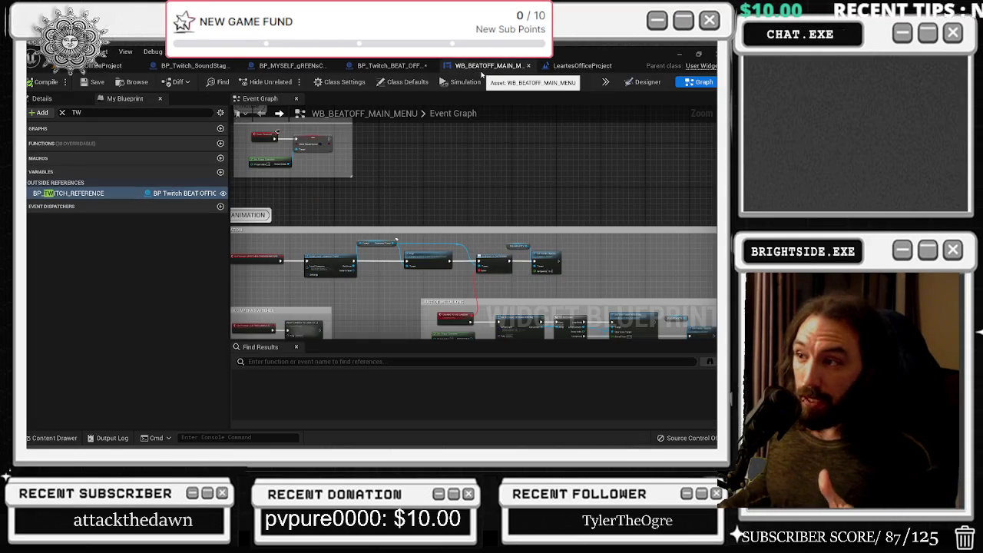
scroll(436, 165, "down", 2)
left_click(388, 65)
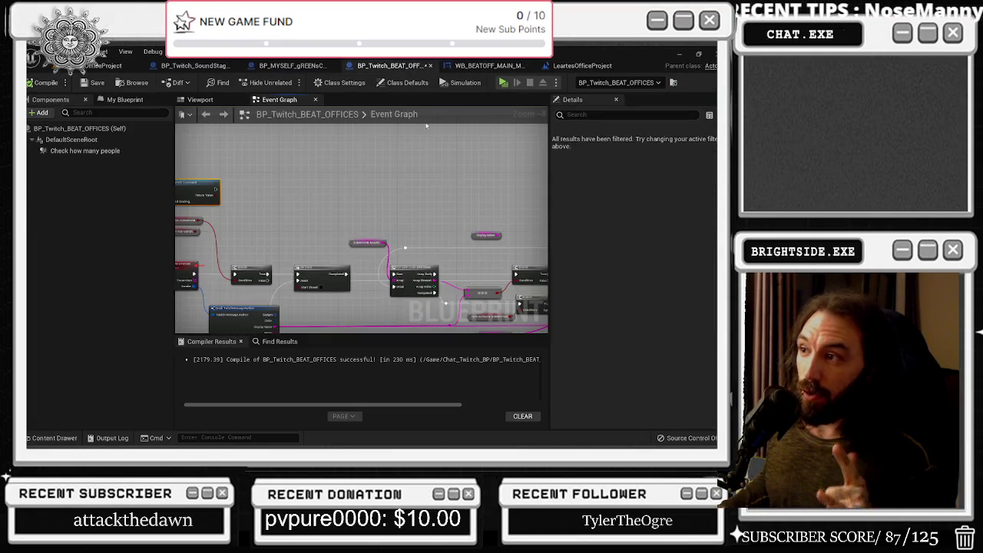
scroll(396, 247, "down", 3)
scroll(396, 247, "up", 4)
mouse_move(396, 247)
left_mouse_down()
mouse_move(339, 242)
mouse_move(265, 270)
left_mouse_up()
left_click(466, 237)
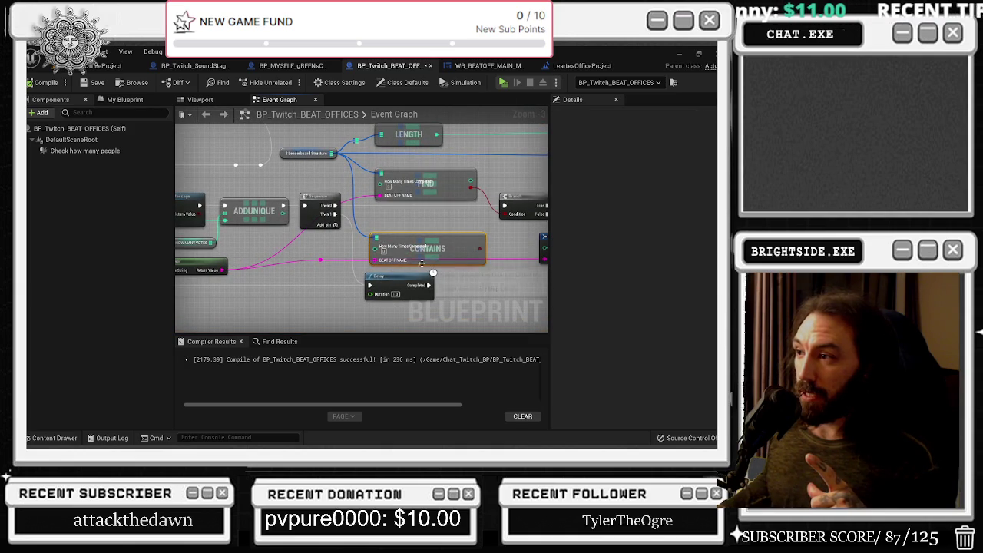
left_click_drag(456, 218, 294, 210)
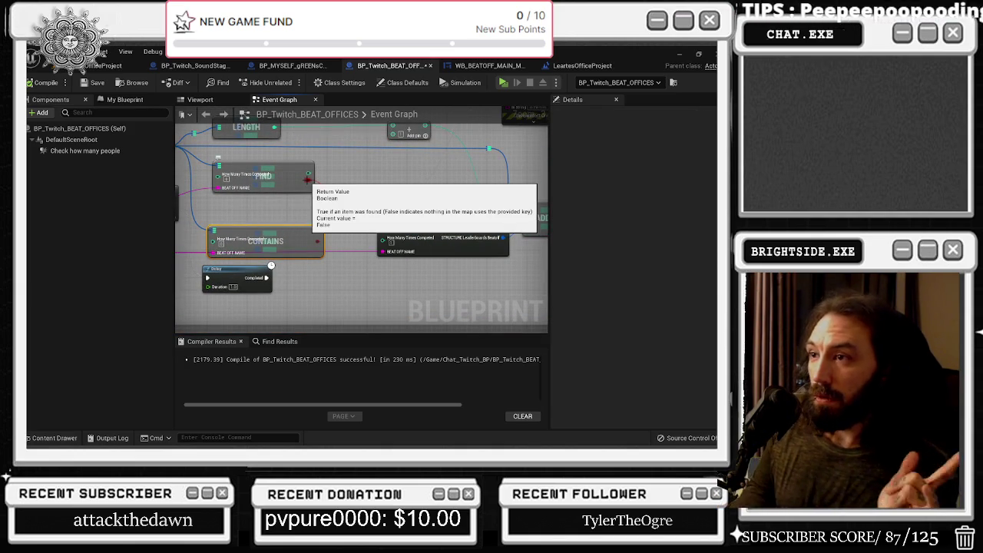
key("Delete")
mouse_move(341, 189)
left_mouse_down()
mouse_move(272, 248)
mouse_move(452, 247)
left_mouse_up()
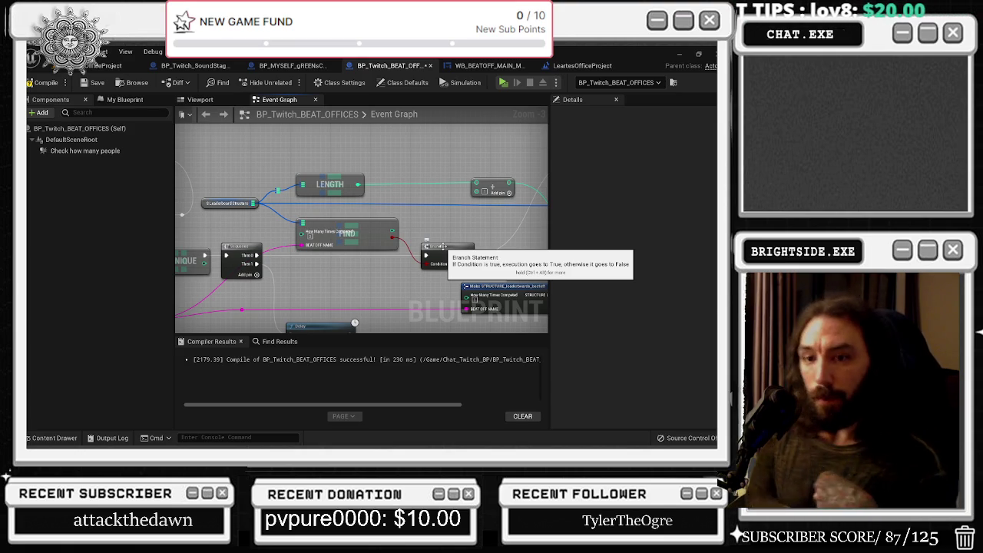
Select the S_Leaderboard_Structure variable in My Blueprint and recompile the blueprint
scroll(399, 166, "down", 3)
scroll(390, 228, "down", 4)
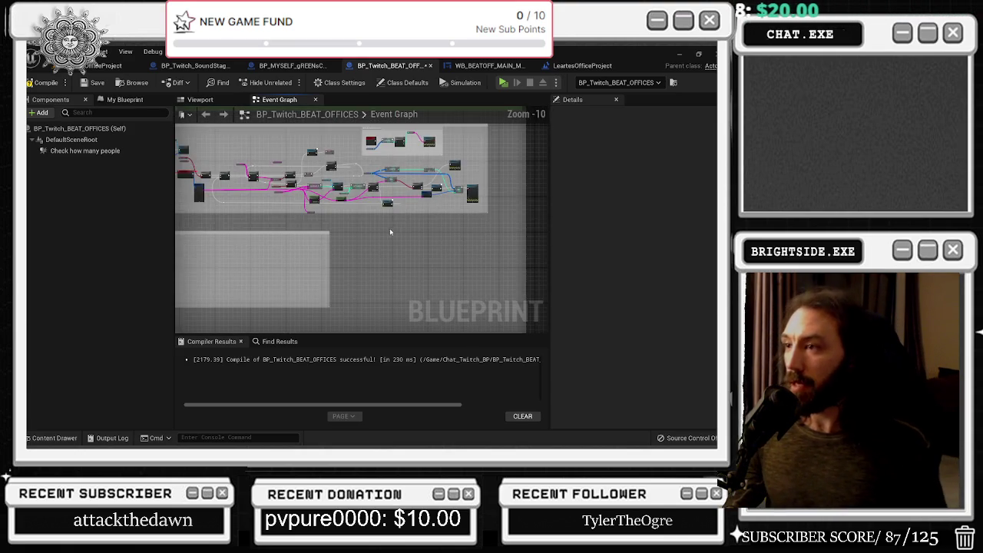
scroll(383, 207, "up", 5)
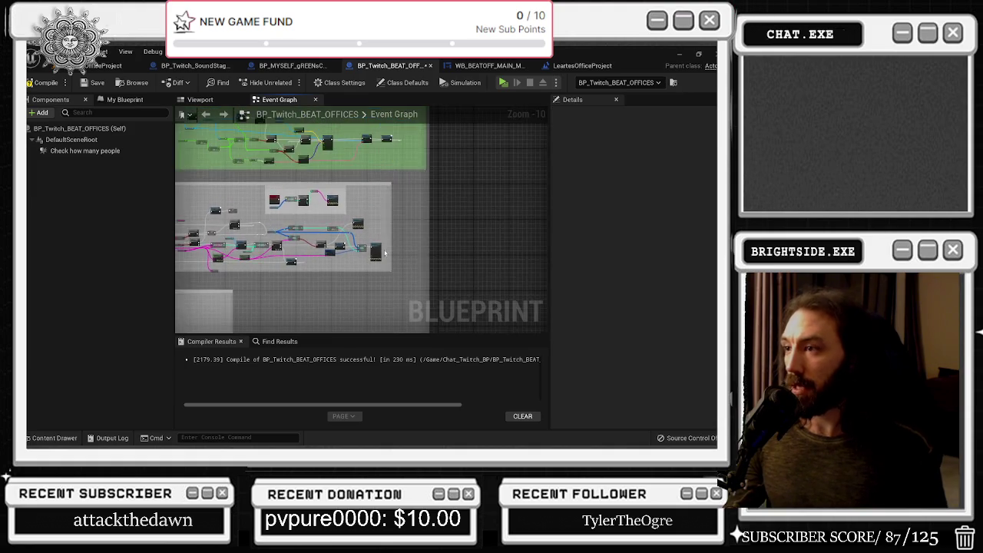
scroll(317, 268, "up", 3)
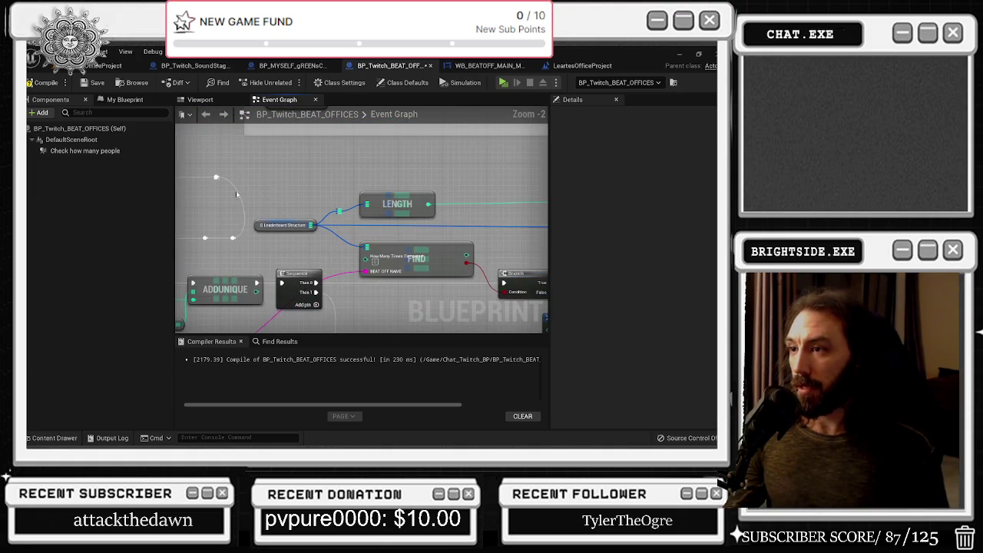
left_click(129, 100)
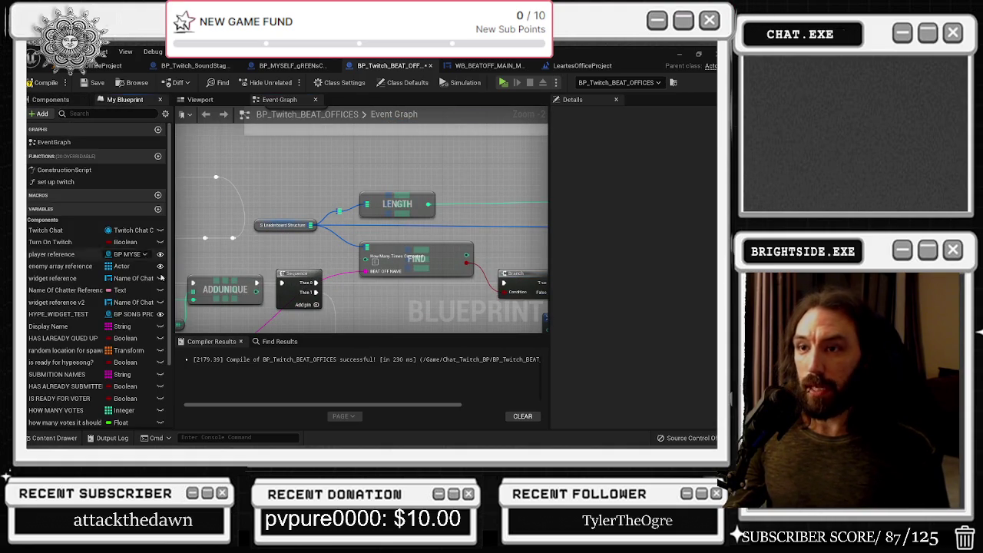
scroll(105, 254, "down", 5)
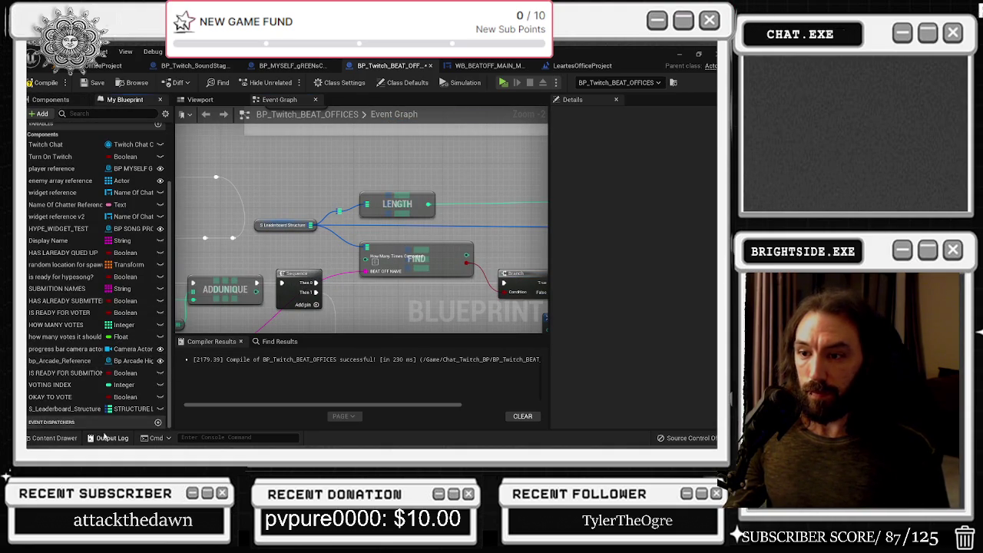
left_click(111, 408)
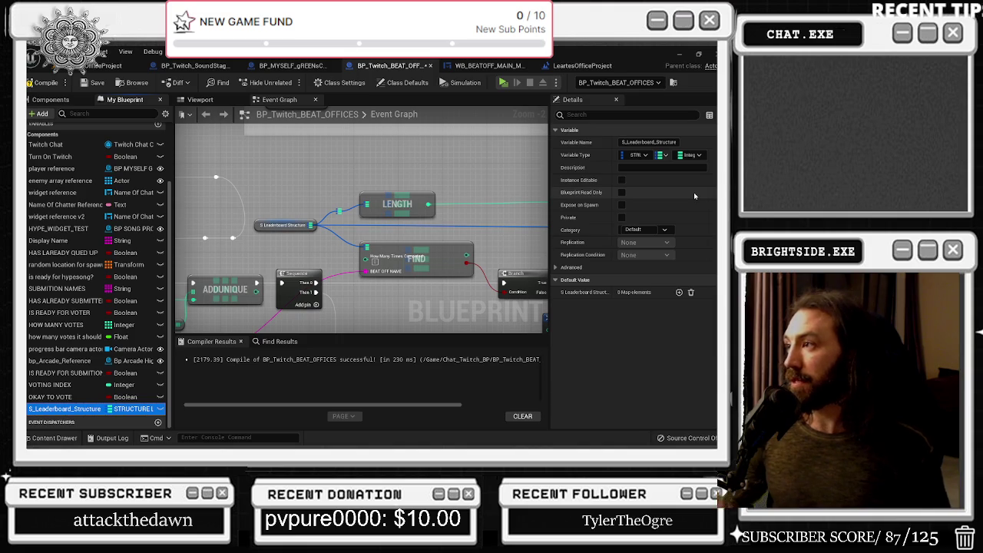
key("F7")
right_click(69, 409)
key("Escape")
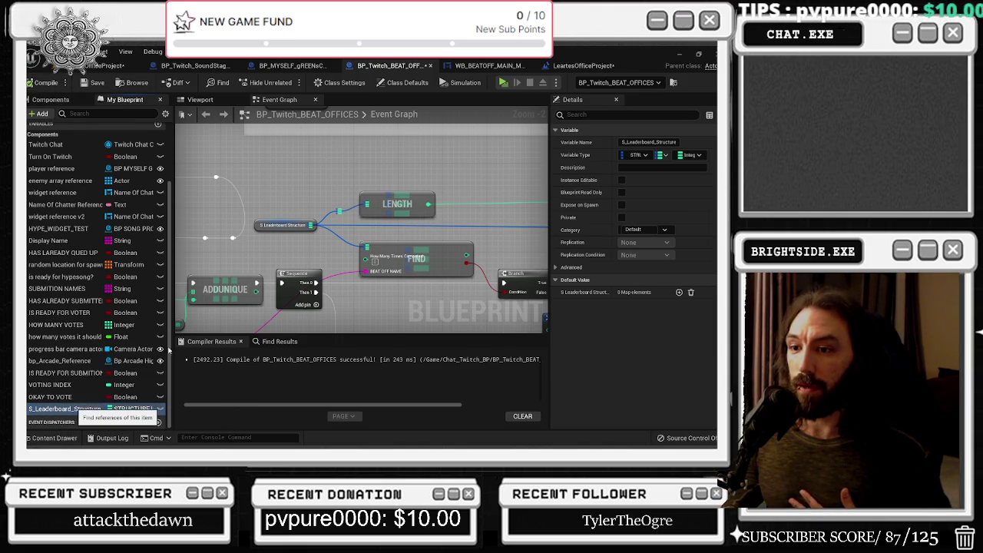
Jump to a S_Leaderboard_Structure reference, keep its name unchanged, and select the Print String node
double_click(234, 391)
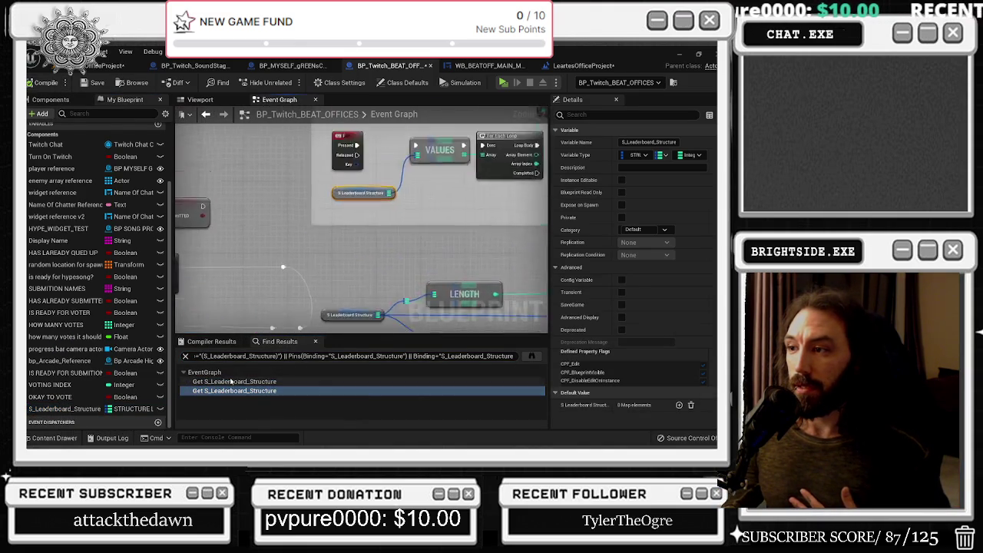
right_click(76, 408)
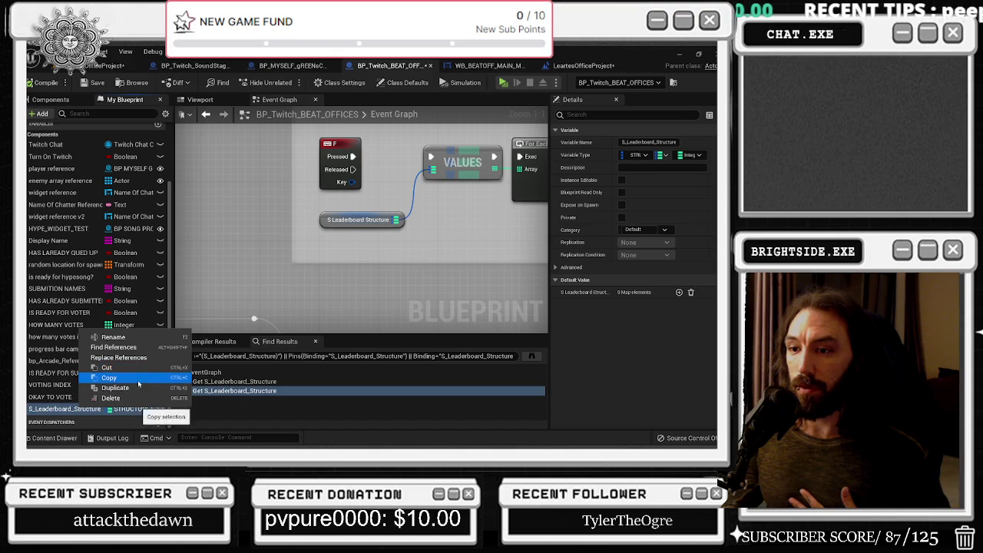
left_click(113, 338)
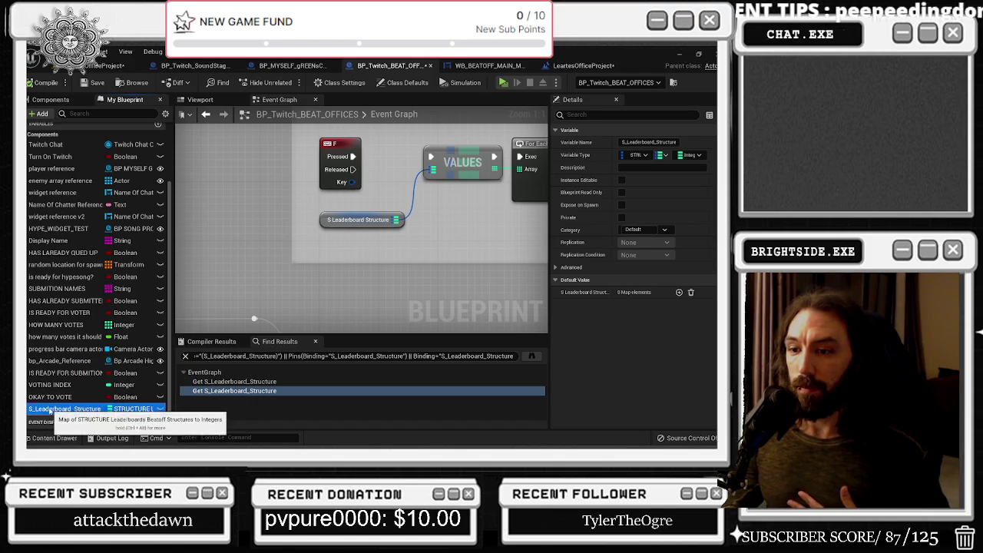
scroll(321, 312, "down", 8)
scroll(330, 291, "up", 5)
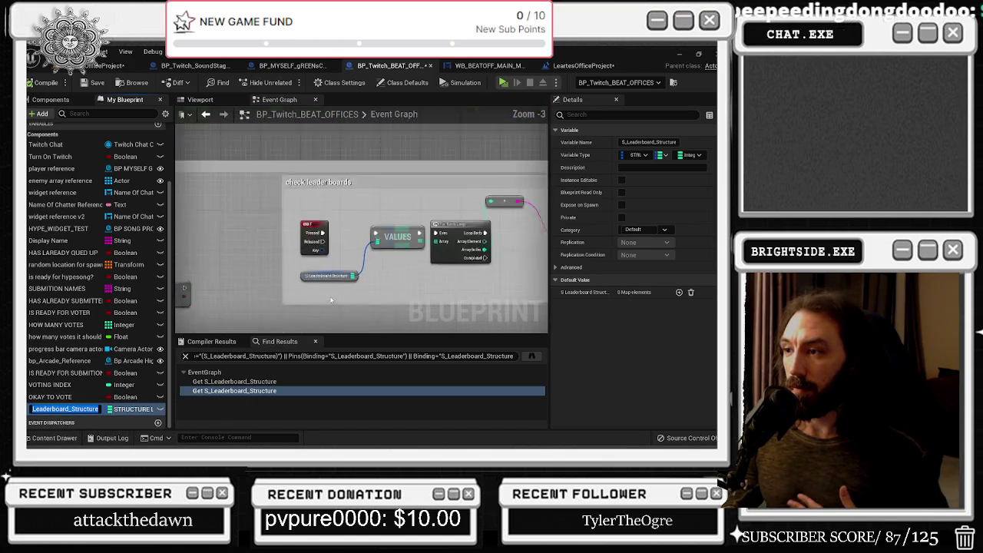
left_click(360, 261)
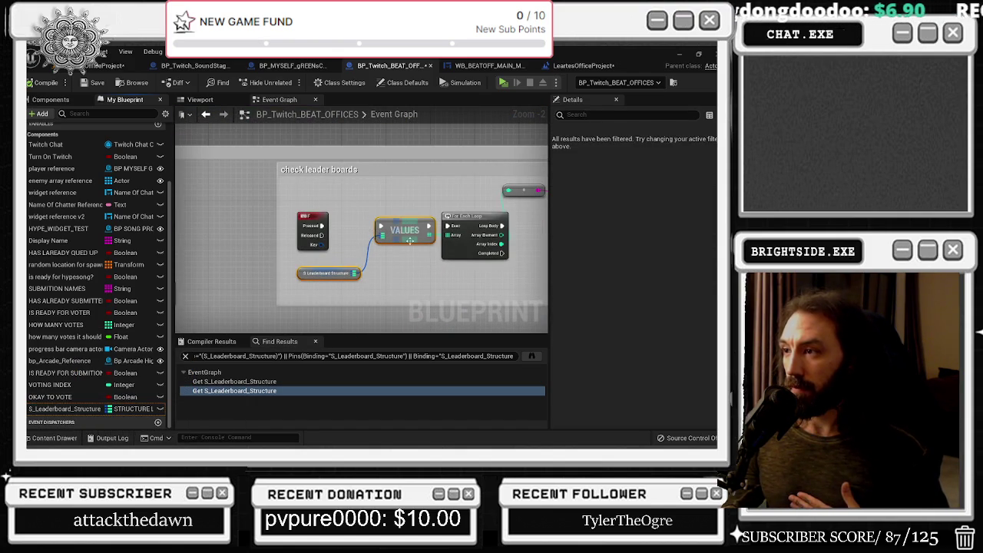
left_click_drag(442, 279, 311, 321)
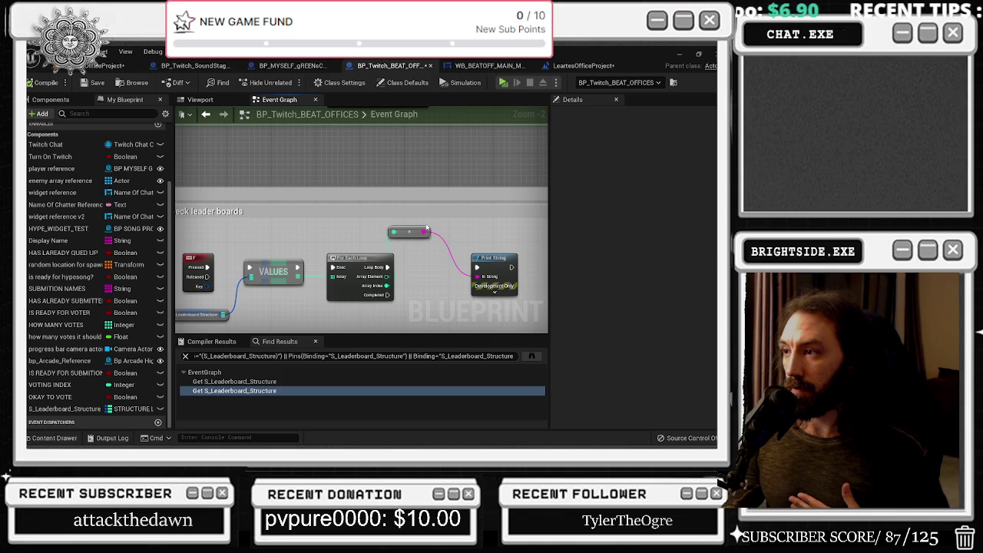
left_click(490, 262)
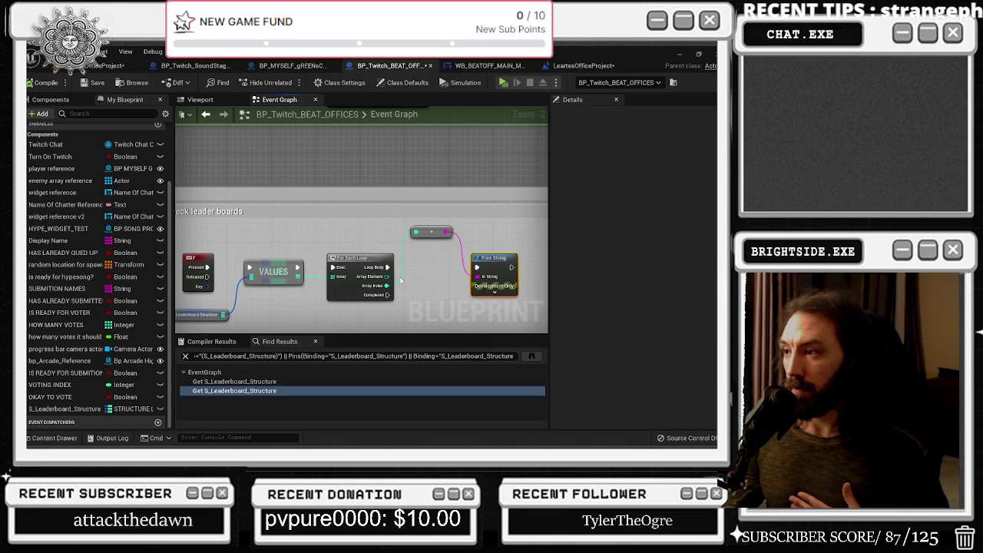
scroll(262, 301, "down", 5)
Inspect the Twitch setup nodes, nudging Create Twitch Command slightly right
scroll(257, 203, "down", 4)
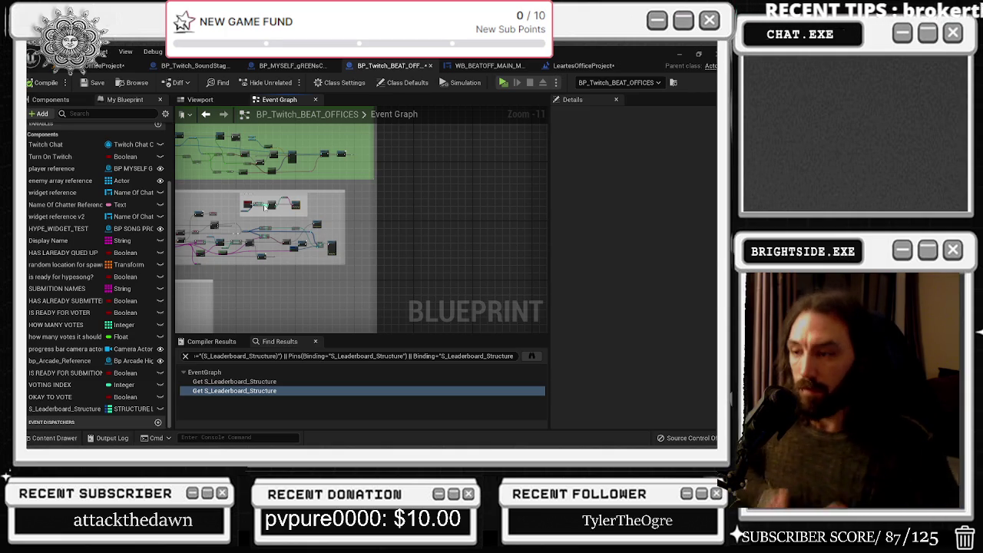
scroll(420, 336, "up", 3)
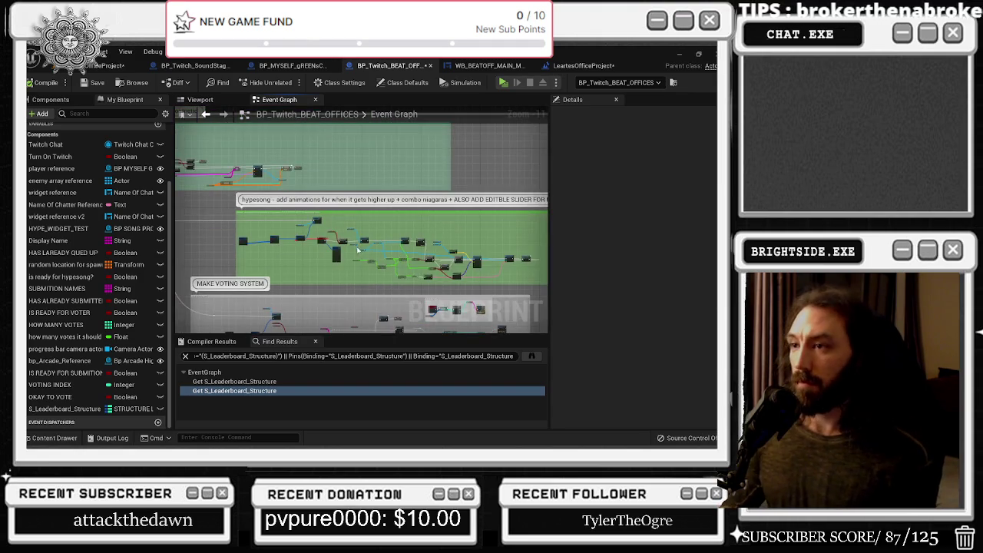
scroll(359, 249, "up", 10)
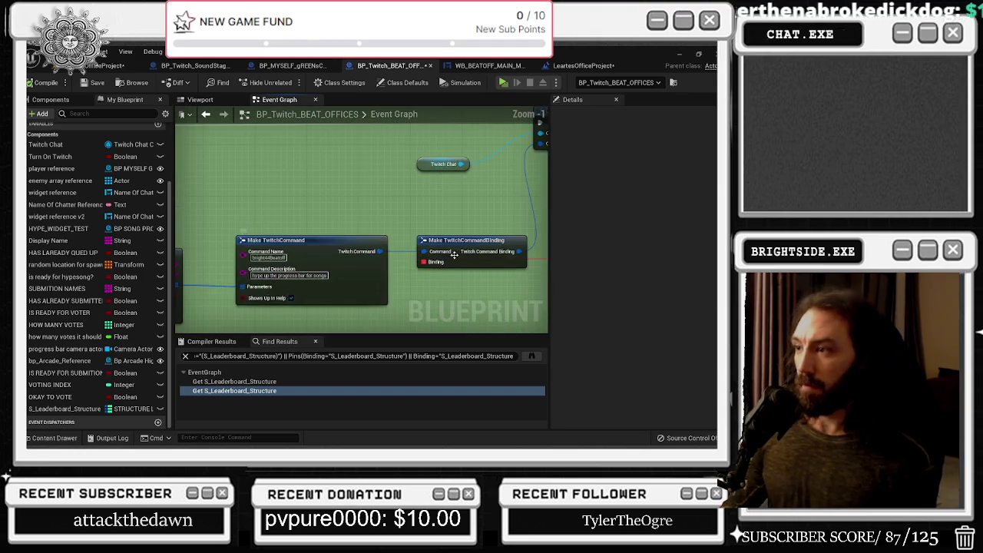
scroll(455, 257, "down", 8)
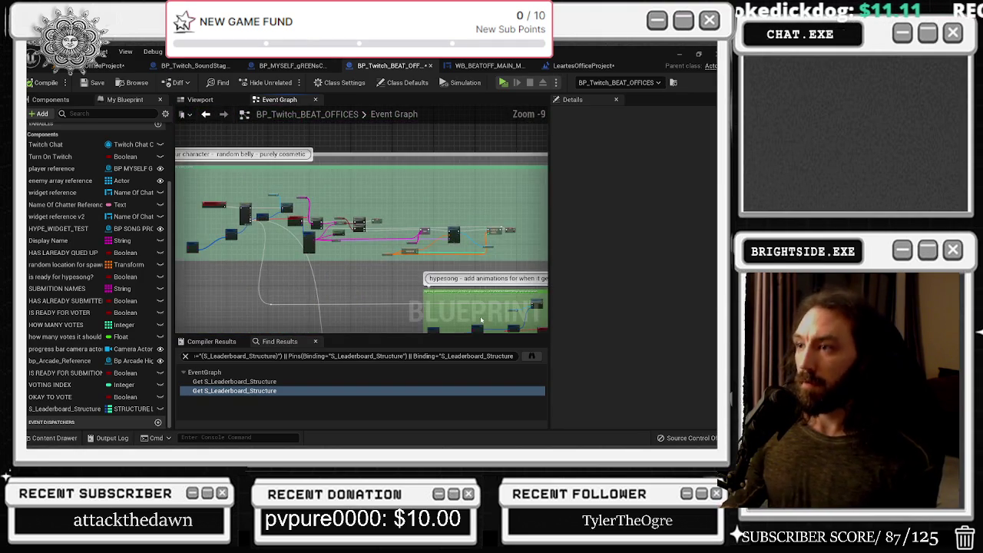
scroll(374, 270, "up", 7)
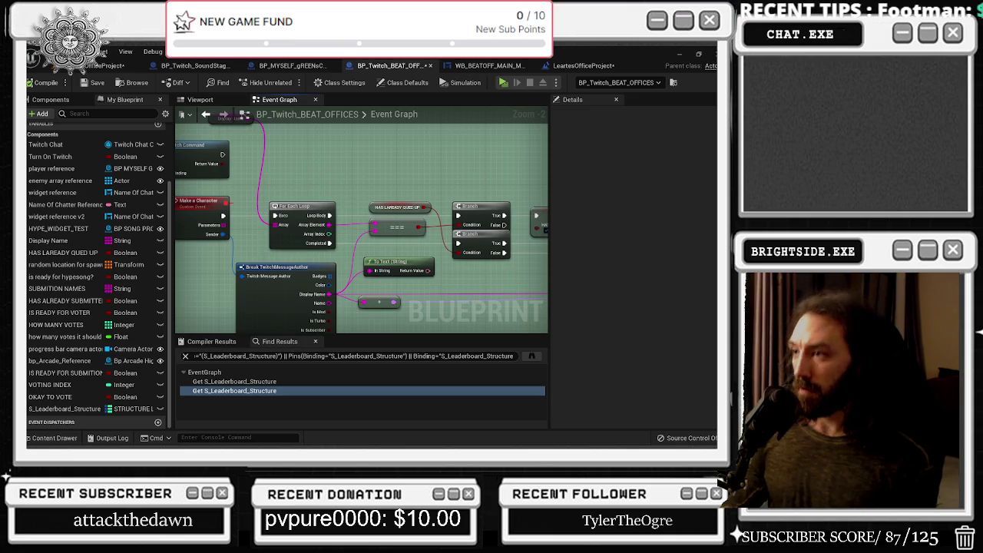
left_click(352, 204)
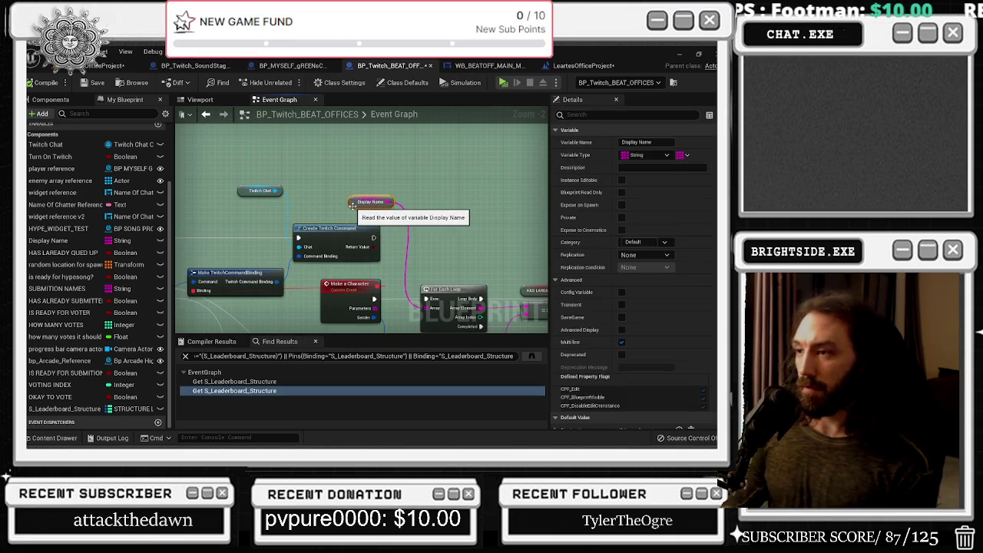
left_click_drag(326, 232, 332, 232)
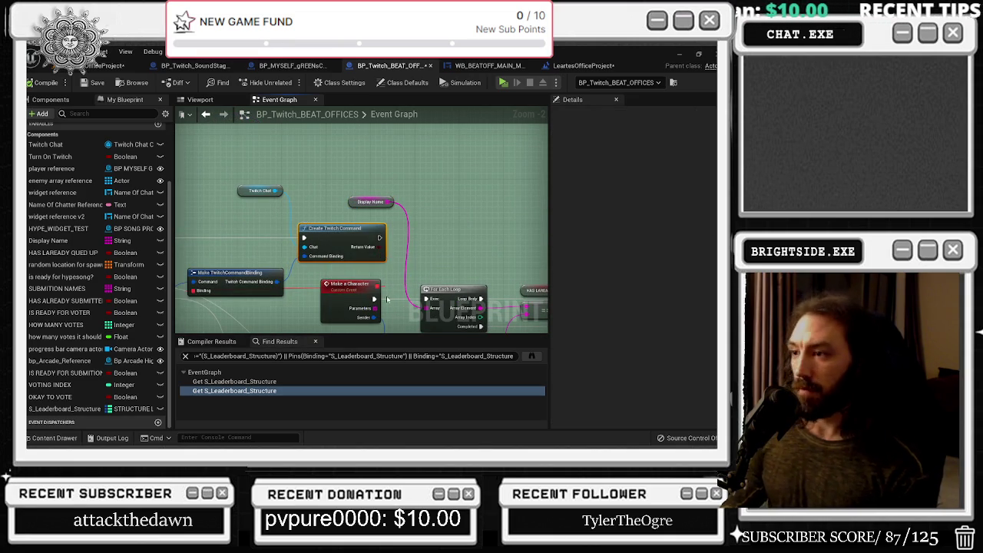
left_click(350, 295)
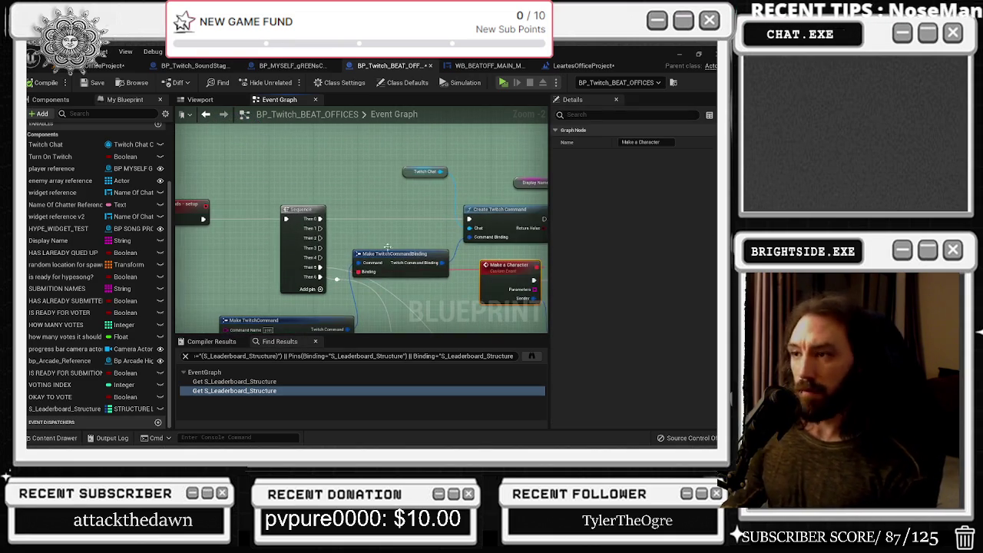
left_click(314, 230)
Move Make TwitchCommand and Break TwitchCommand up-left so they sit together
left_click_drag(341, 297, 397, 228)
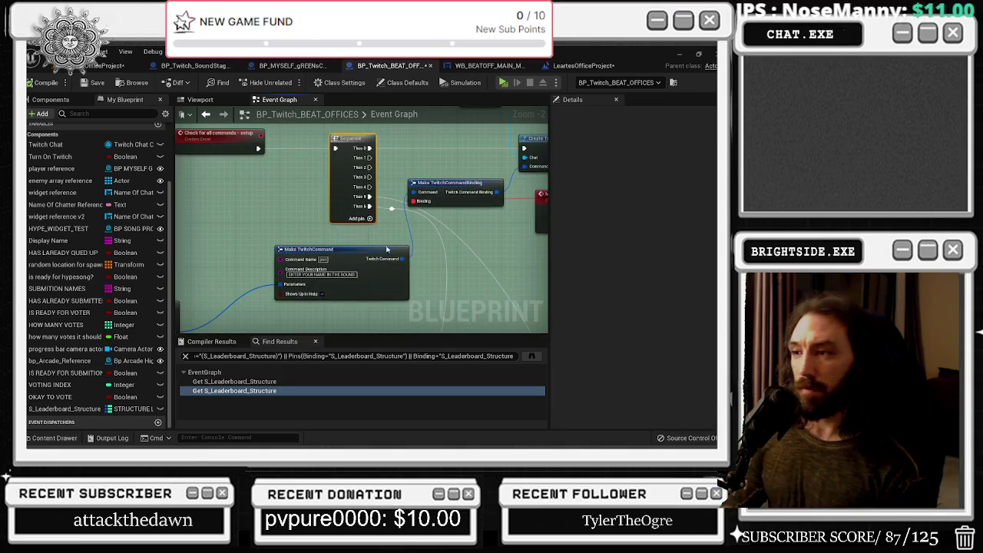
left_click_drag(347, 249, 332, 240)
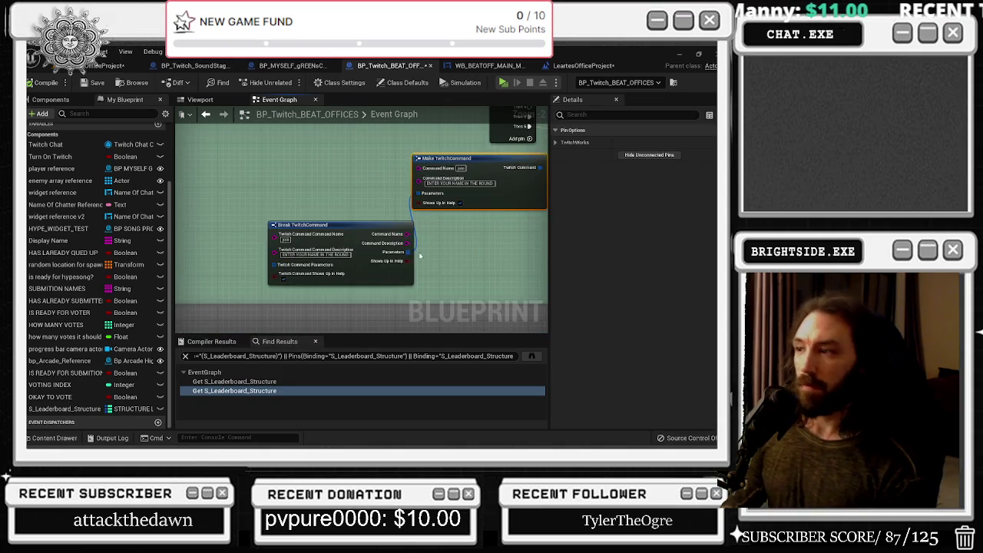
left_click(354, 236)
left_click_drag(354, 236, 315, 219)
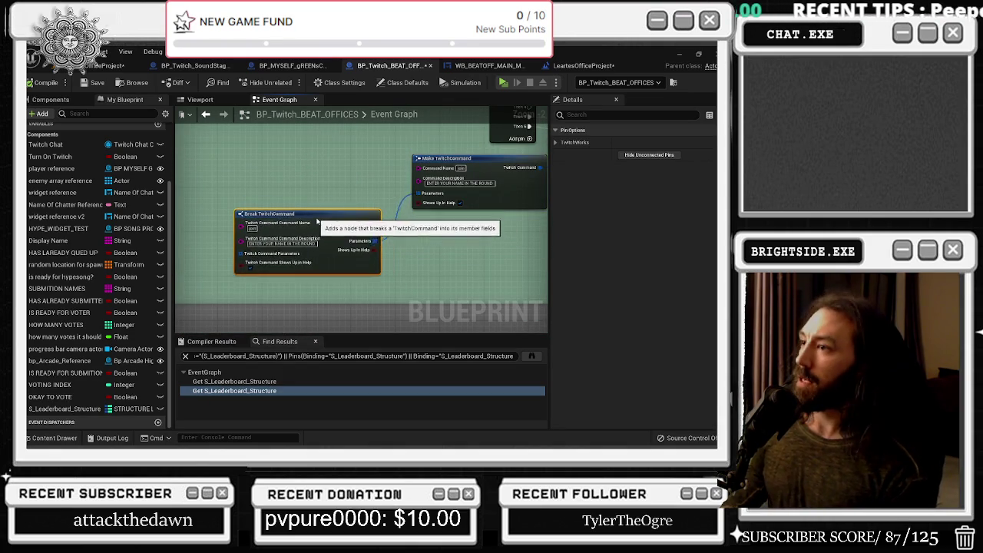
scroll(225, 318, "down", 5)
left_click_drag(226, 318, 218, 324)
scroll(445, 274, "up", 4)
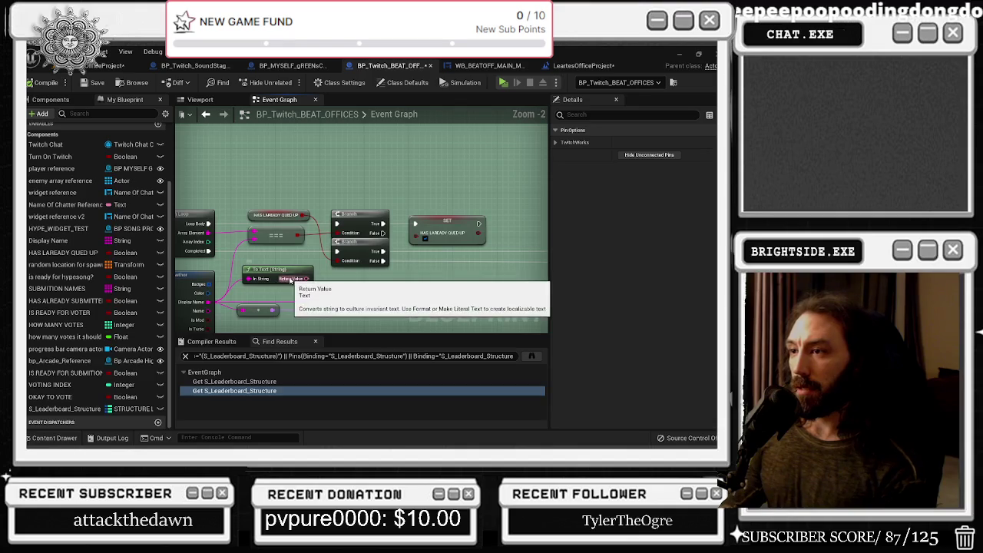
scroll(266, 276, "down", 7)
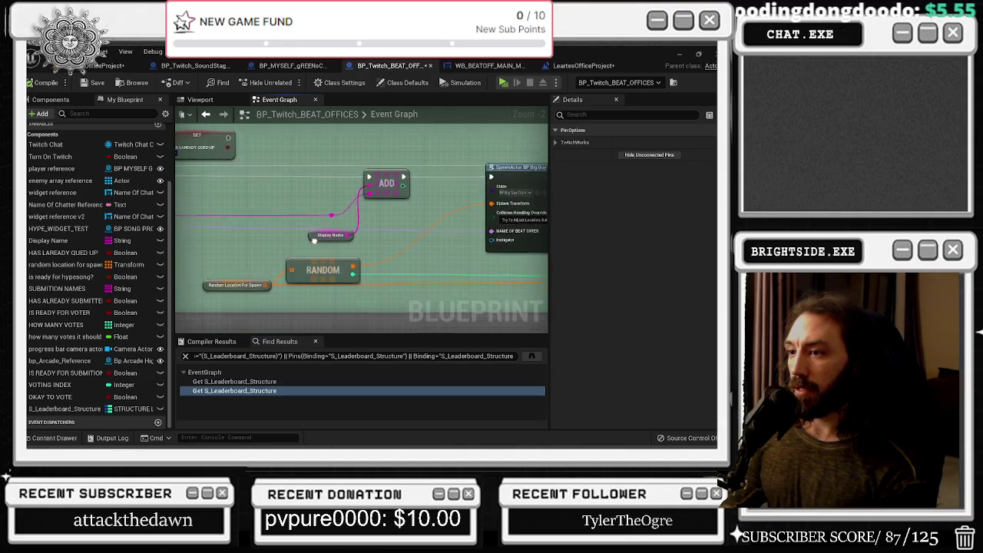
left_click_drag(298, 109, 282, 132)
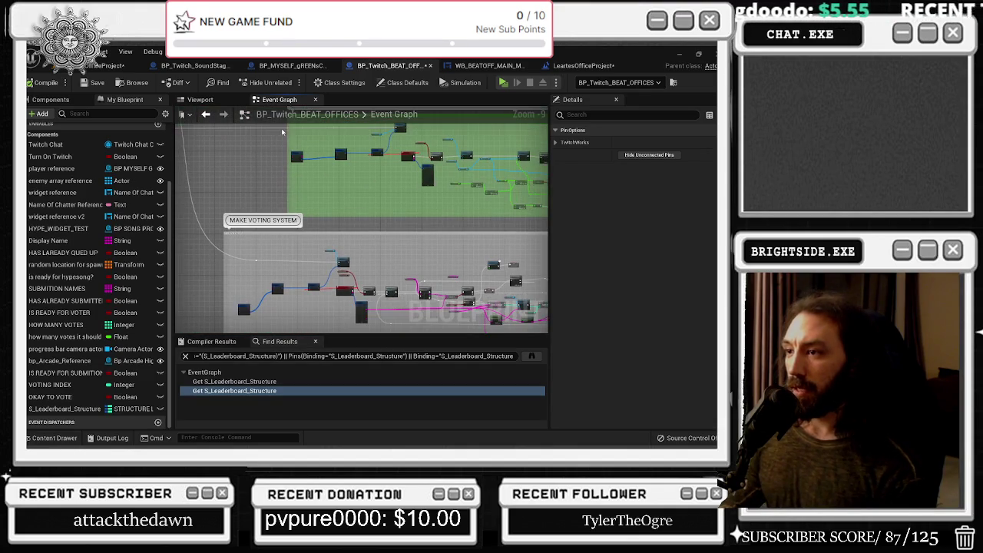
Relabel the MAKE VOTING SYSTEM comment group 'submition system' and save BP_Twitch_BEAT_OFFICES
scroll(430, 246, "down", 3)
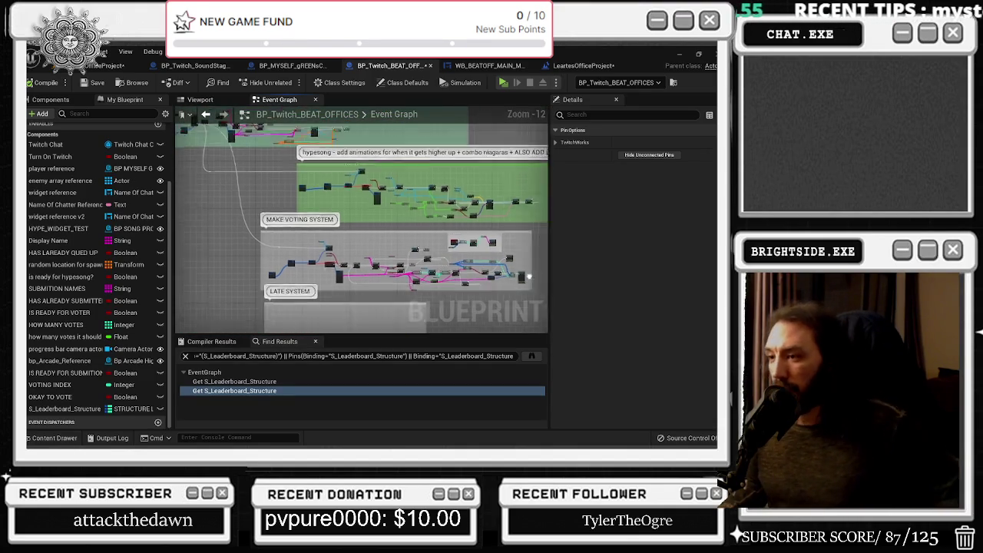
scroll(412, 337, "down", 1)
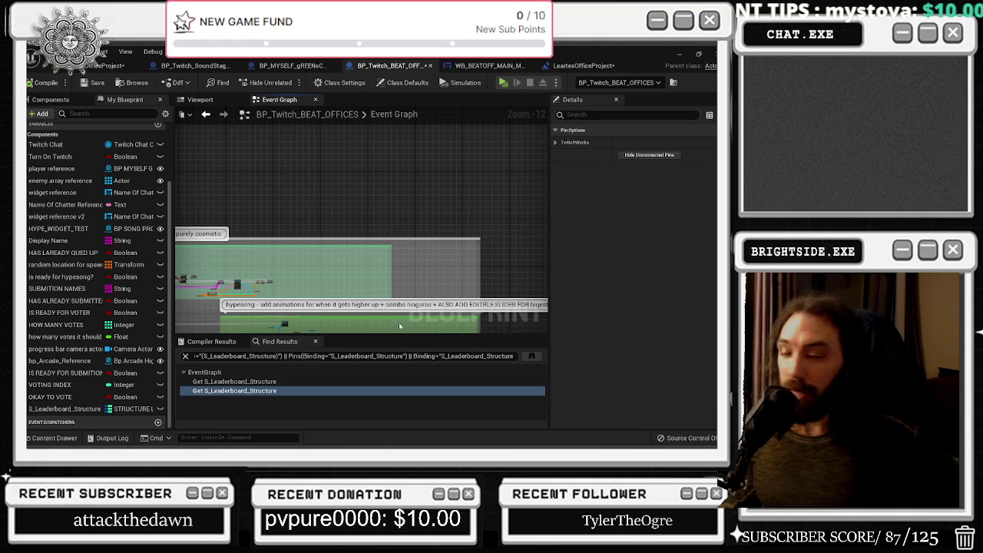
left_click_drag(325, 238, 516, 228)
left_click_drag(292, 223, 244, 106)
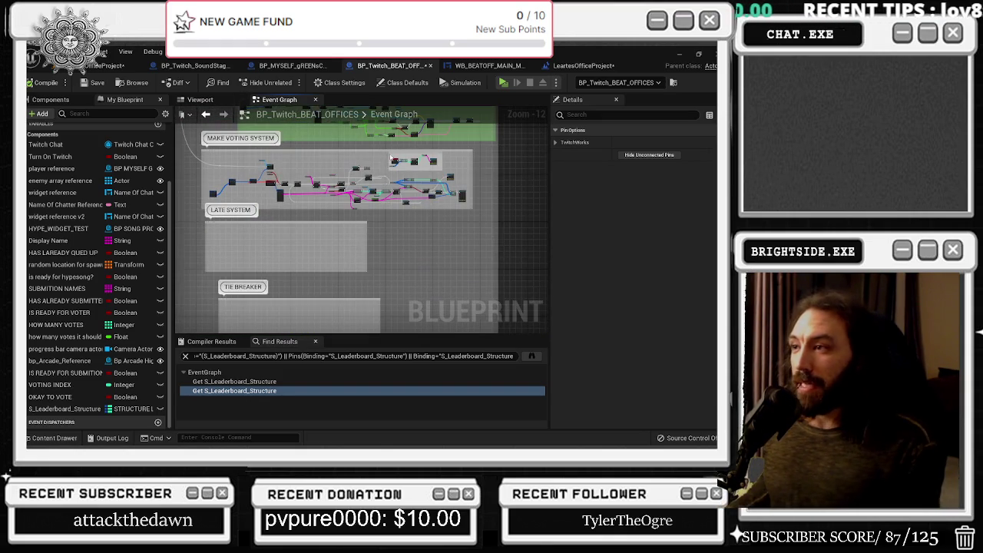
scroll(387, 153, "up", 8)
mouse_move(451, 308)
left_mouse_down()
mouse_move(392, 281)
mouse_move(360, 249)
mouse_move(298, 232)
mouse_move(325, 278)
left_mouse_up()
scroll(325, 278, "up", 2)
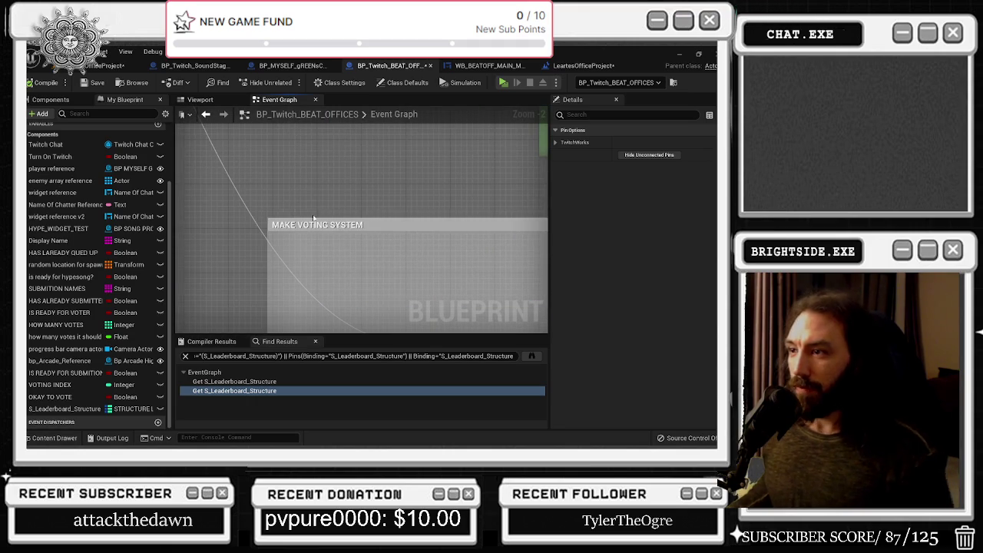
scroll(317, 224, "down", 3)
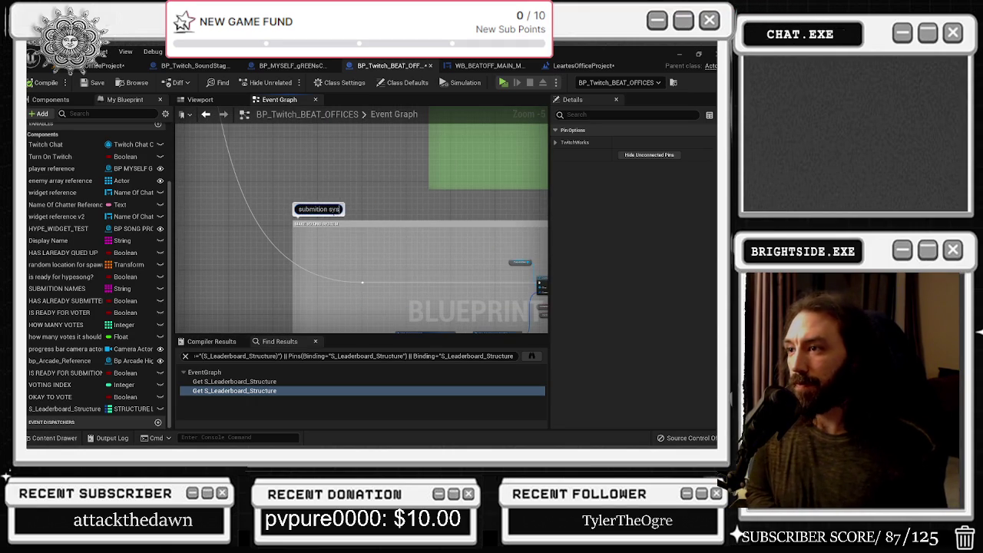
scroll(361, 282, "down", 7)
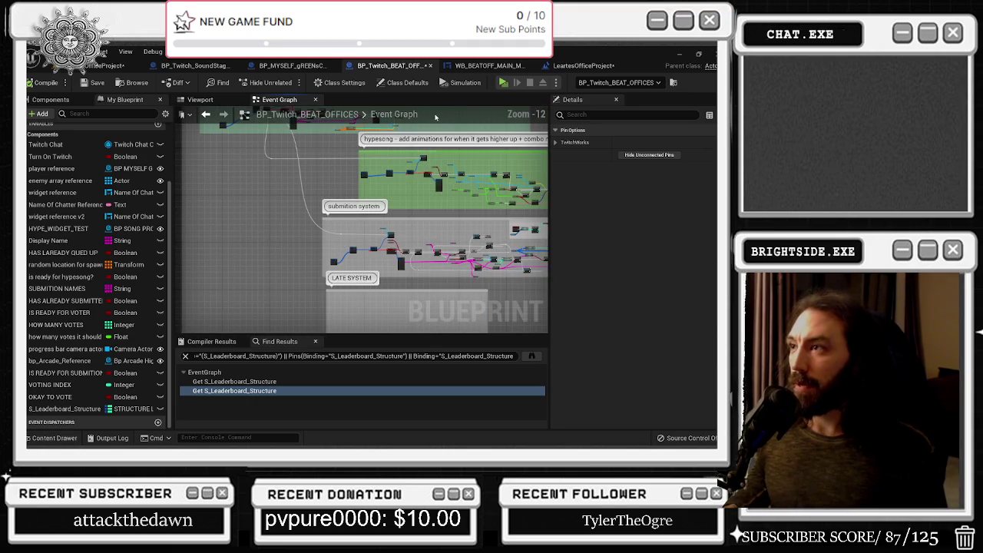
left_click(94, 83)
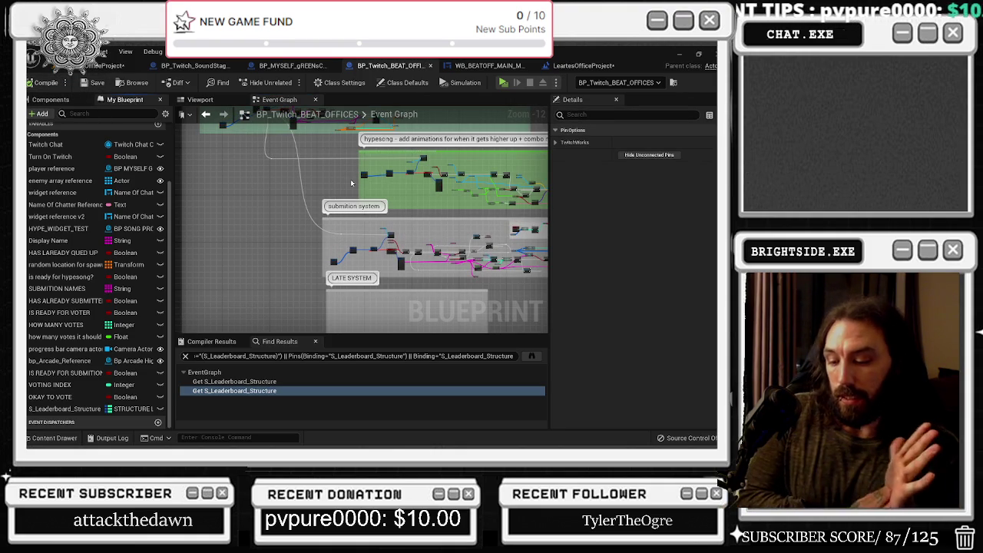
left_click_drag(350, 179, 384, 291)
left_click_drag(339, 210, 332, 228)
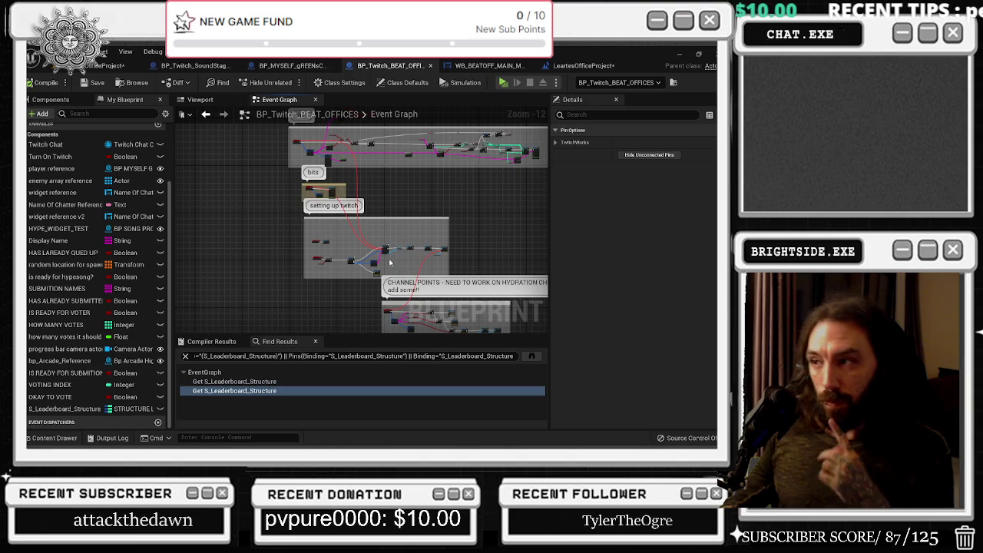
Marquee-select three nodes in the chat section, then clear the selection
left_click_drag(390, 262, 363, 281)
scroll(314, 241, "up", 4)
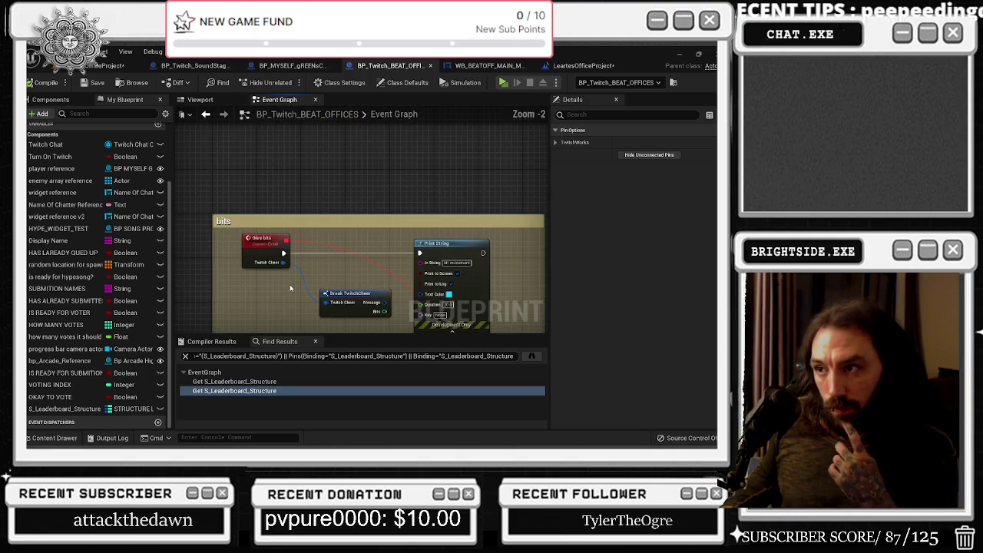
left_click_drag(308, 292, 329, 314)
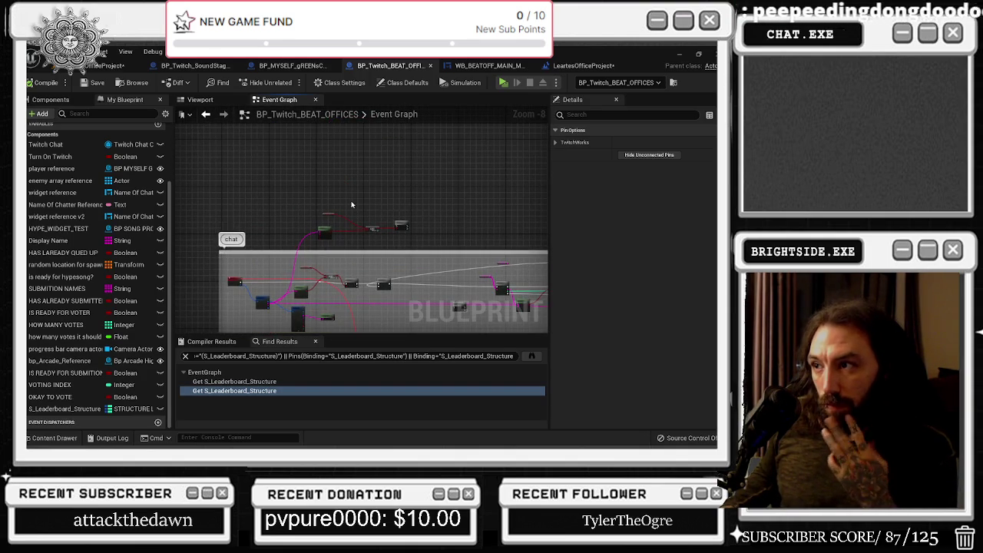
scroll(352, 204, "up", 4)
mouse_move(318, 163)
left_mouse_down()
mouse_move(526, 253)
mouse_move(527, 231)
left_mouse_up()
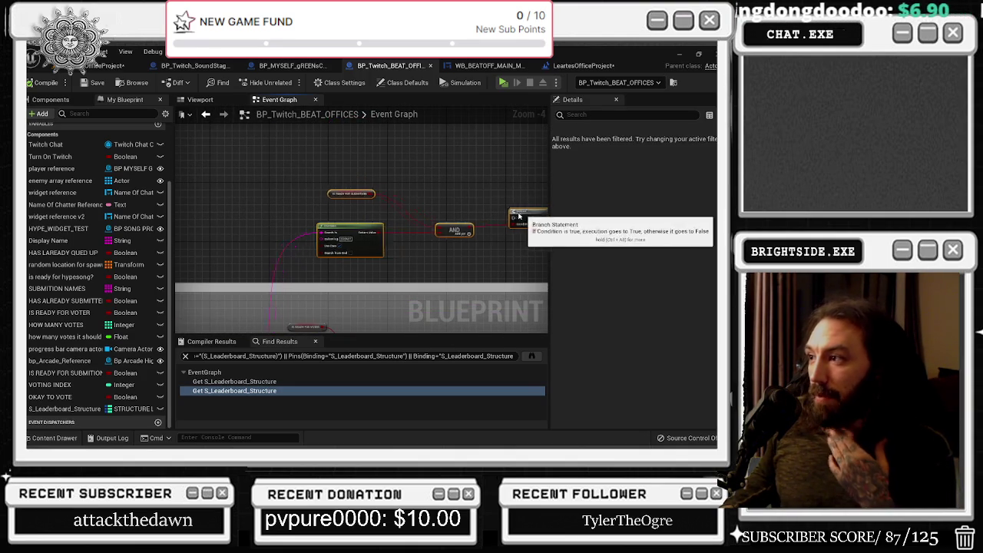
left_click(361, 170)
Space out the Set up Twitch Login, Branch and Turn on Twitch nodes
scroll(365, 213, "down", 5)
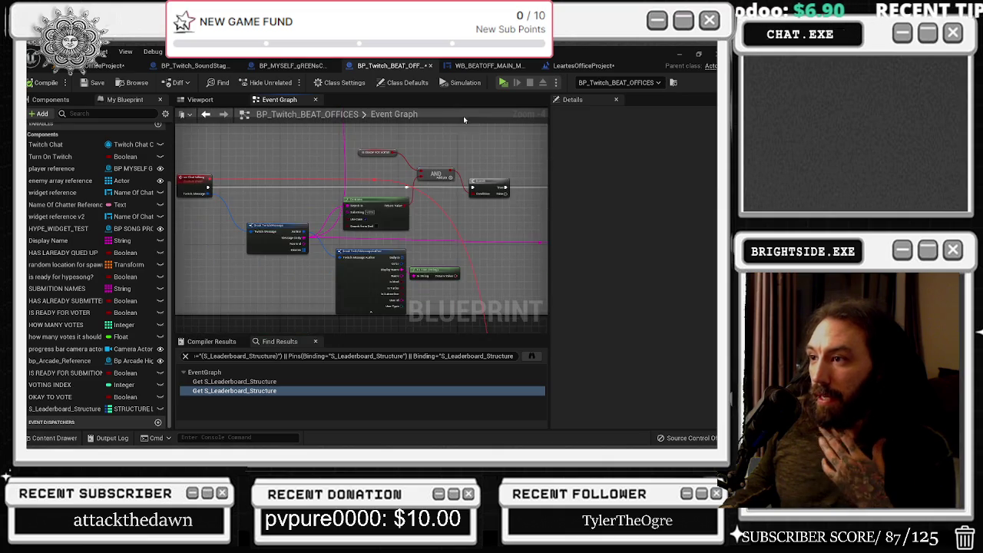
scroll(359, 262, "up", 7)
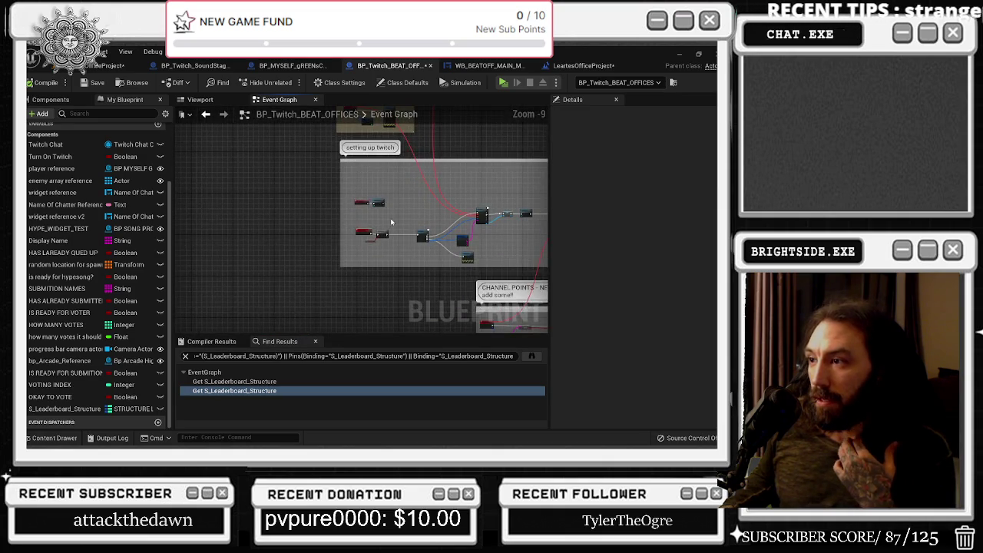
left_click_drag(277, 199, 428, 284)
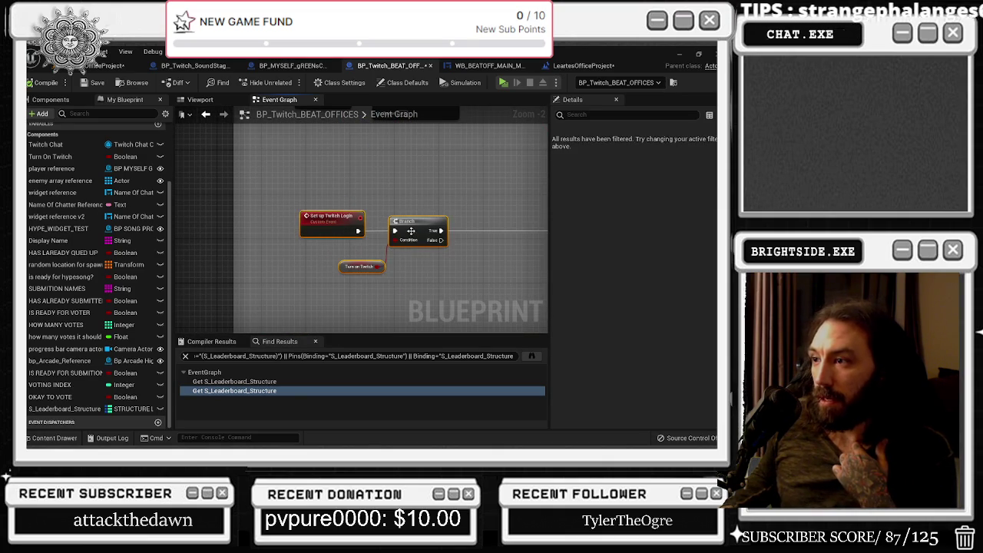
left_click_drag(412, 231, 396, 232)
left_click(265, 174)
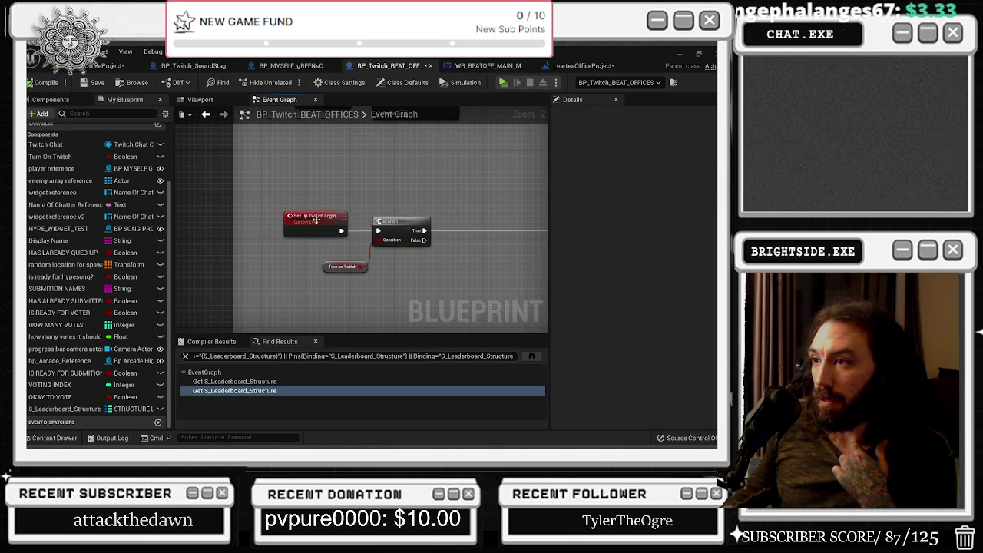
left_click_drag(316, 218, 304, 217)
left_click_drag(394, 223, 443, 223)
left_click(344, 267, "ctrl")
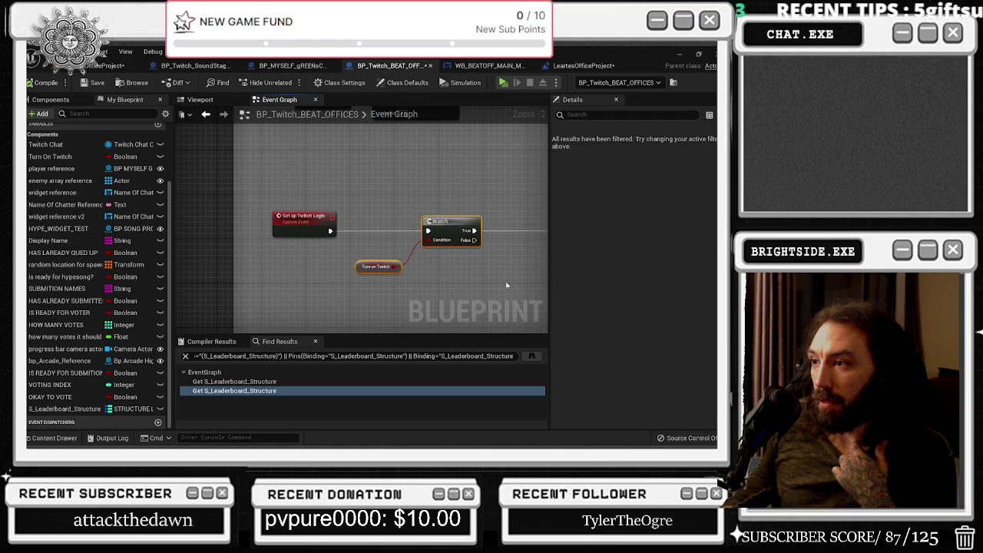
Inspect the bits section, selecting the Break TwitchCheer node
scroll(506, 285, "down", 3)
scroll(262, 192, "up", 4)
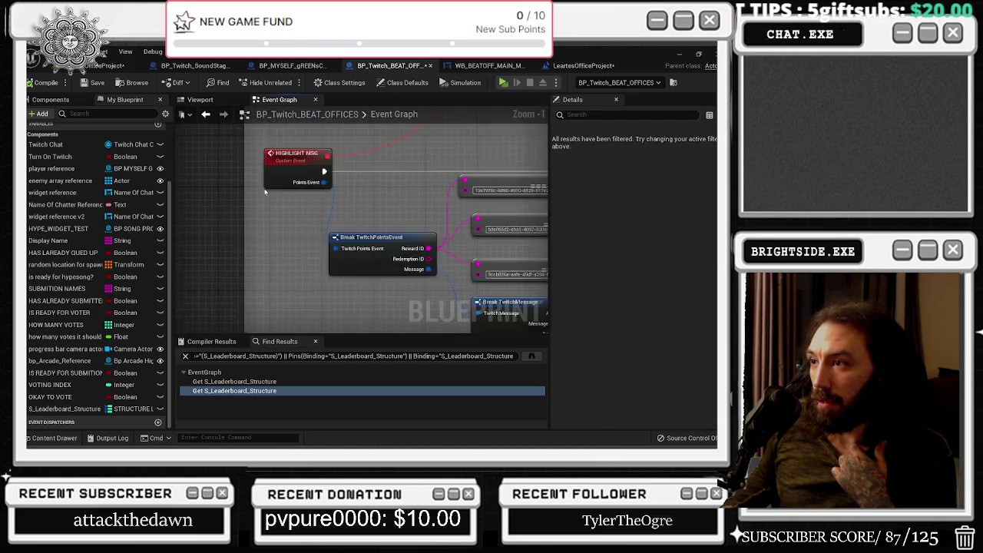
scroll(276, 203, "down", 7)
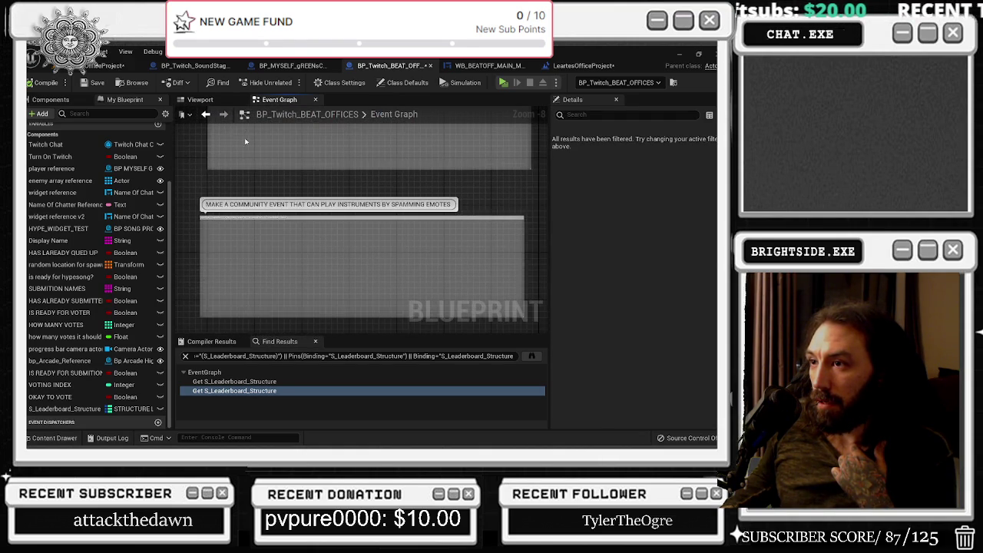
scroll(254, 203, "down", 4)
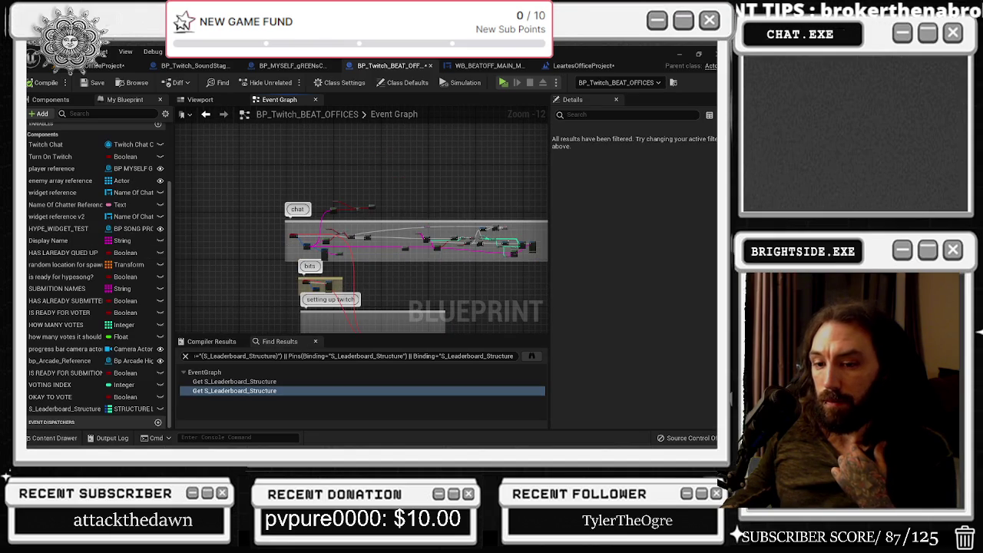
scroll(309, 244, "up", 7)
left_click_drag(315, 240, 299, 162)
scroll(242, 244, "up", 4)
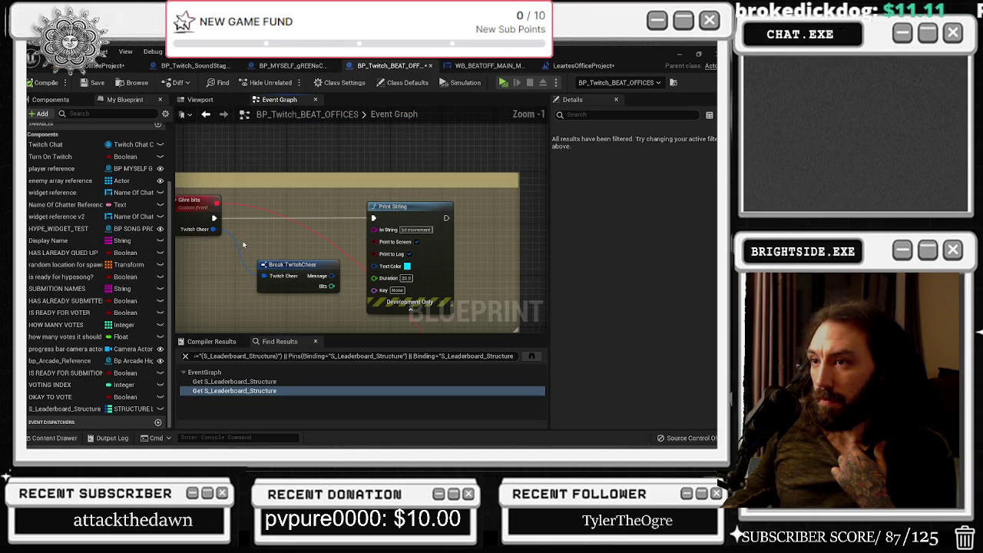
left_click(294, 265)
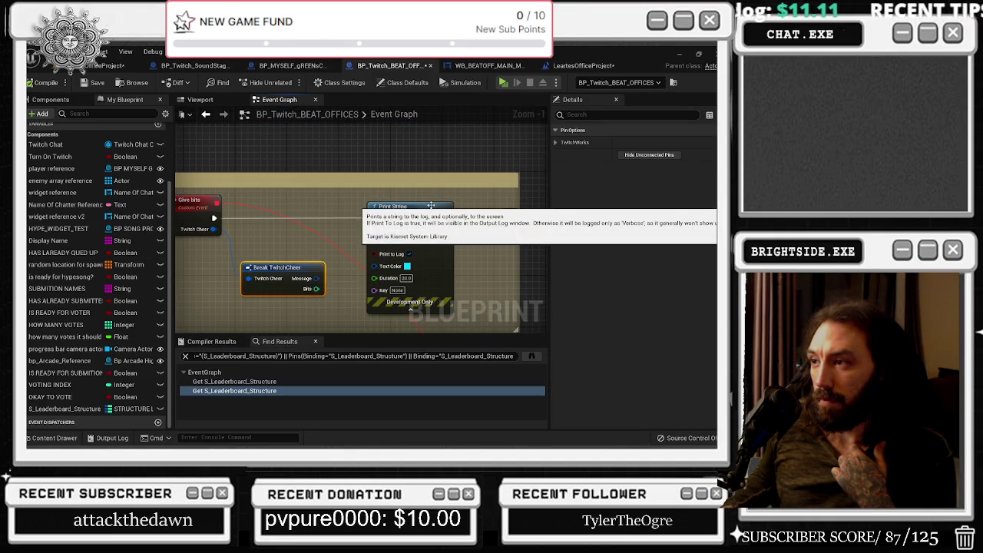
Nudge Perform Local Twitch Login slightly left among the Twitch login credential nodes
scroll(431, 206, "down", 2)
left_click_drag(431, 206, 293, 202)
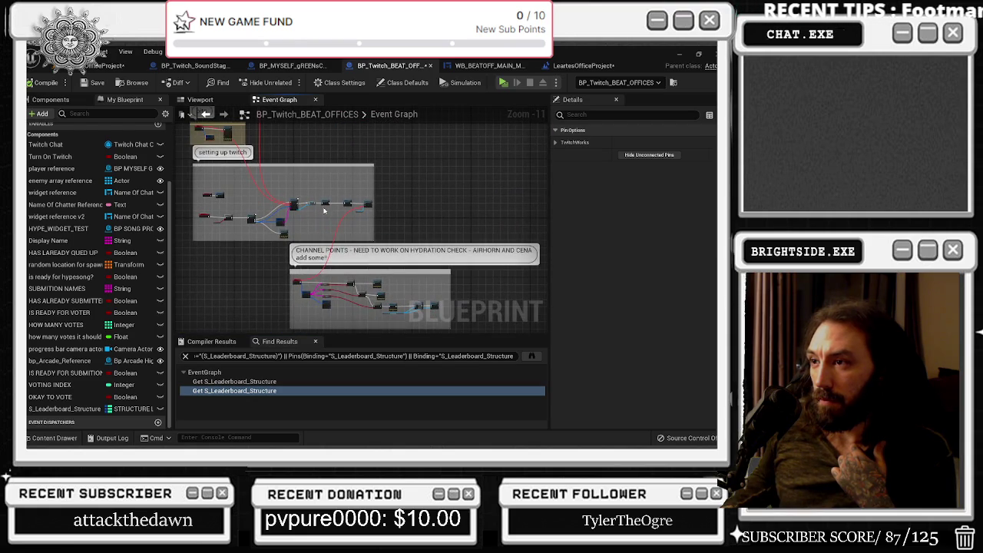
scroll(294, 202, "up", 1)
left_click(315, 194)
mouse_move(266, 268)
left_mouse_down()
mouse_move(382, 204)
mouse_move(504, 181)
left_mouse_up()
left_click(415, 227)
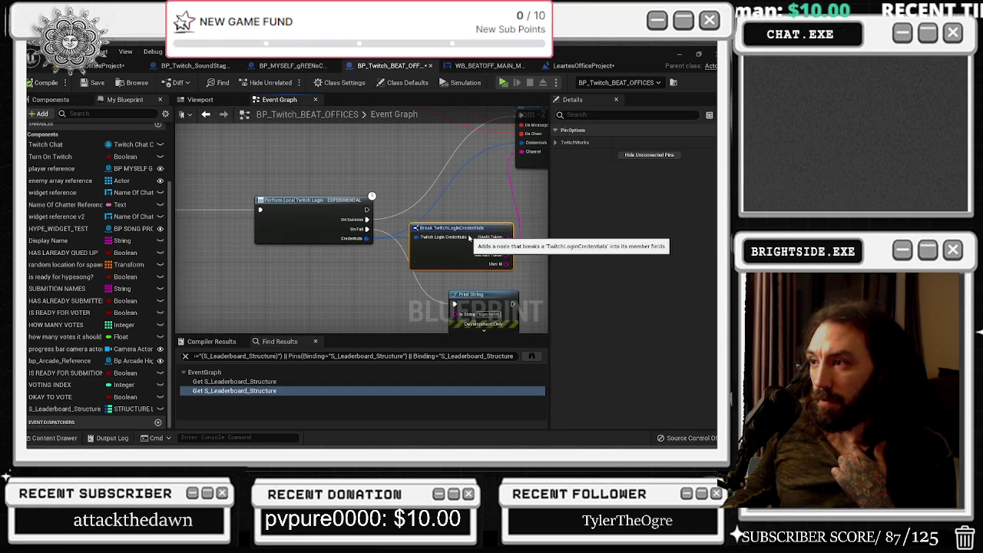
mouse_move(261, 230)
left_mouse_down()
mouse_move(346, 247)
mouse_move(301, 228)
left_mouse_up()
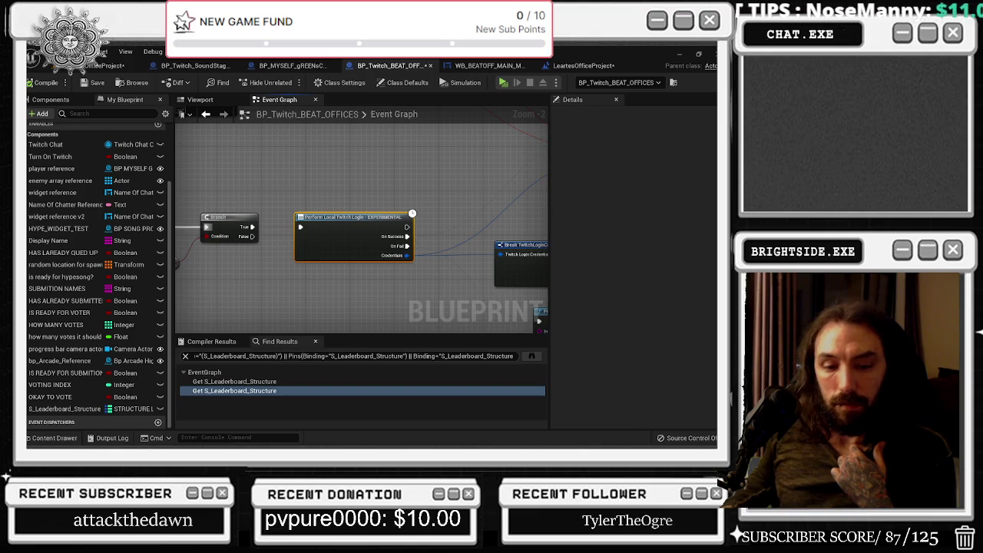
right_click(318, 214)
Connect Does Save Game Exist's Return Value to the Branch Condition and place Load Game from Slot beside it
key("Escape")
mouse_move(358, 223)
left_mouse_down()
mouse_move(350, 207)
mouse_move(377, 260)
left_mouse_up()
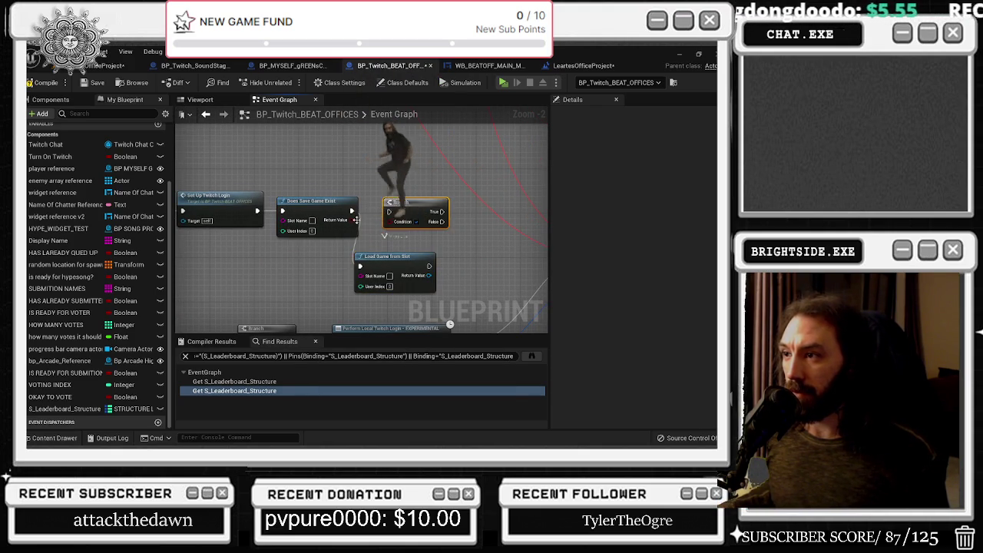
mouse_move(391, 222)
left_mouse_down()
mouse_move(396, 207)
mouse_move(317, 212)
left_mouse_up()
left_click(310, 237)
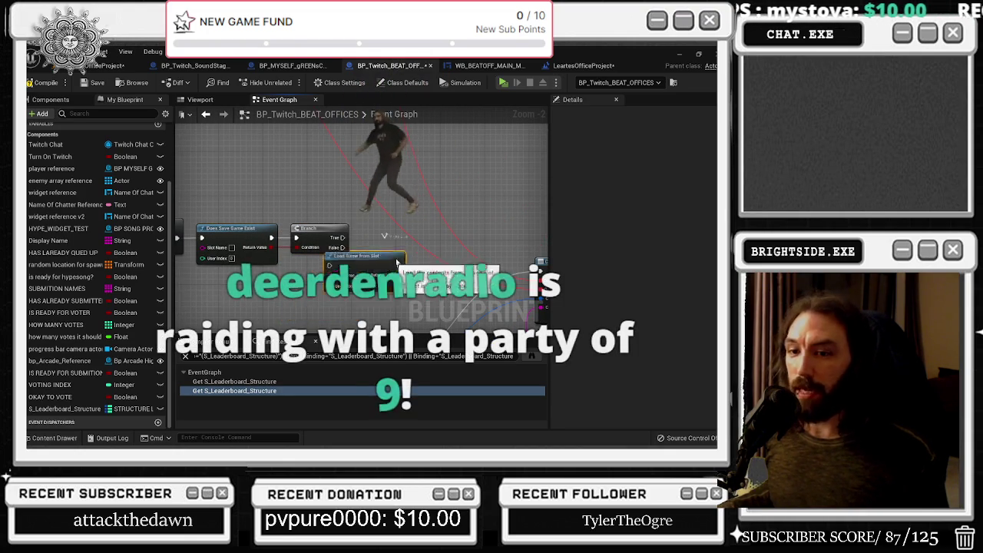
left_click_drag(301, 302, 384, 235)
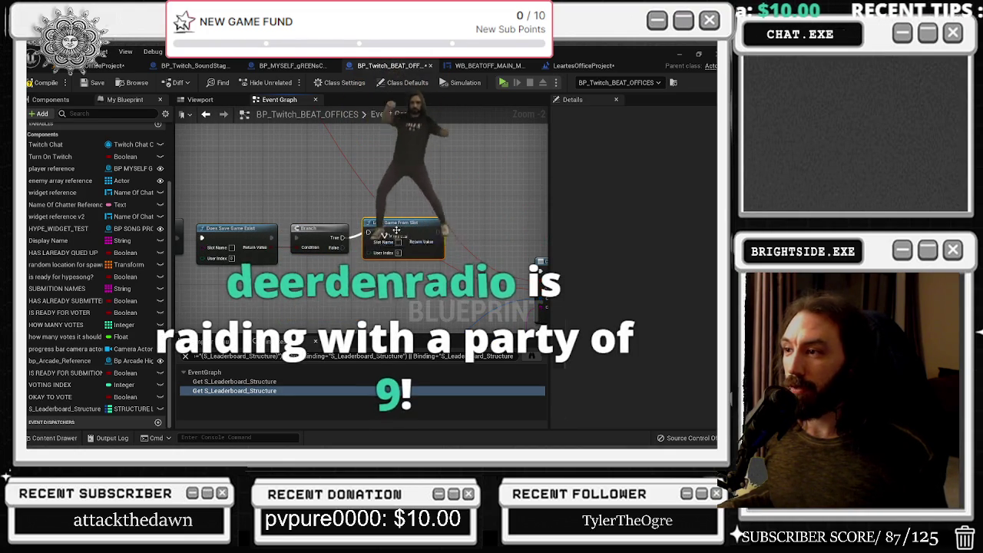
right_click(381, 235)
left_click(382, 219)
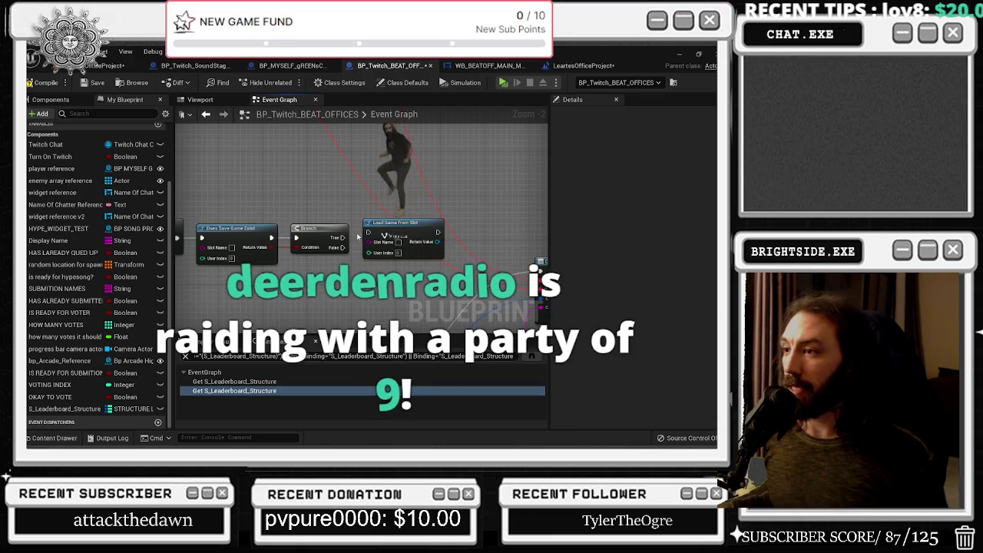
left_click(388, 231)
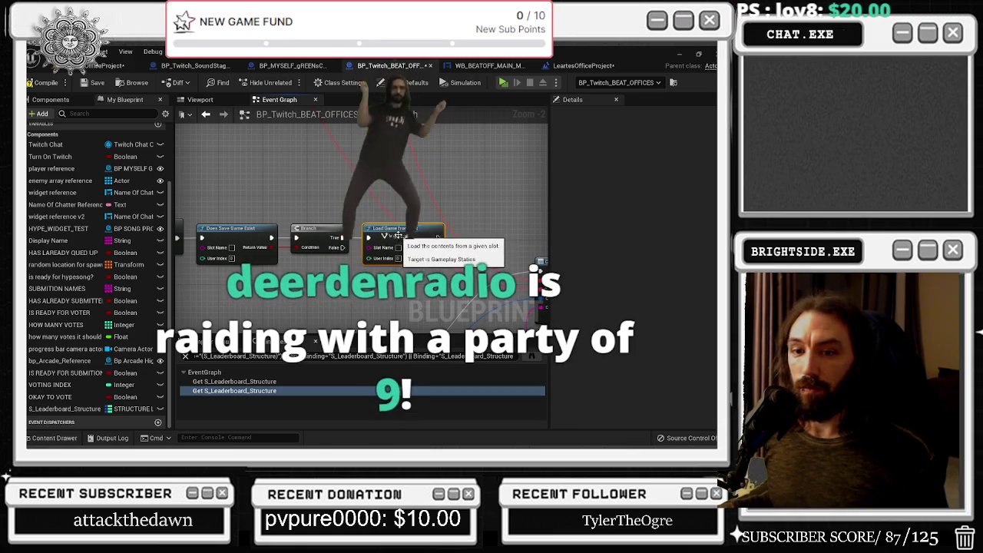
Shift the bits comment box right, above the setting up twitch section
scroll(405, 229, "down", 1)
scroll(282, 256, "down", 4)
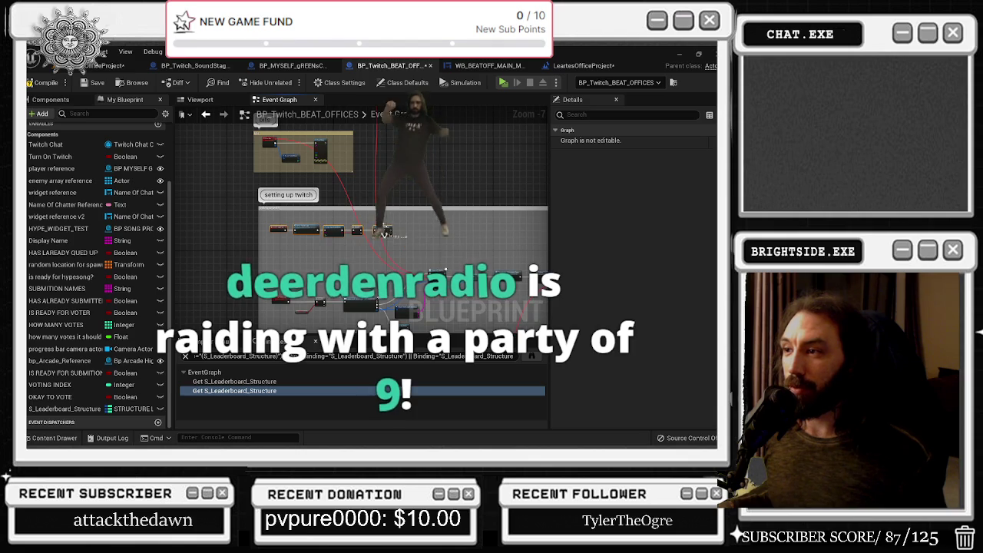
left_click_drag(315, 170, 481, 162)
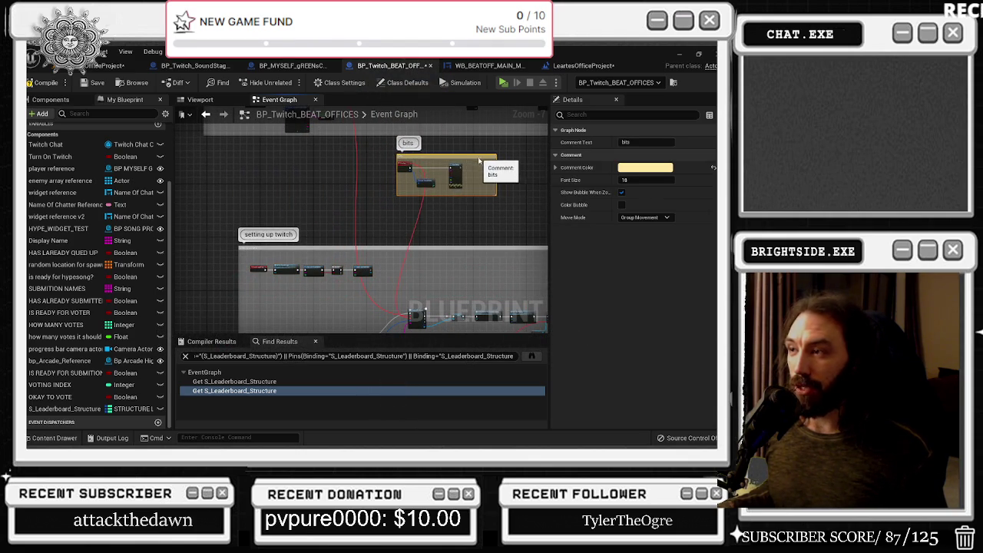
left_click_drag(252, 265, 287, 242)
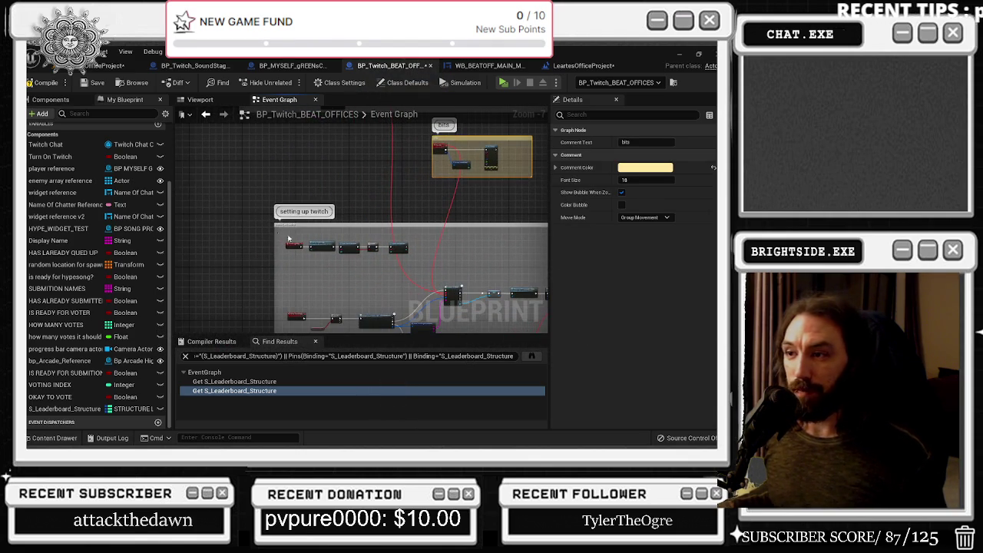
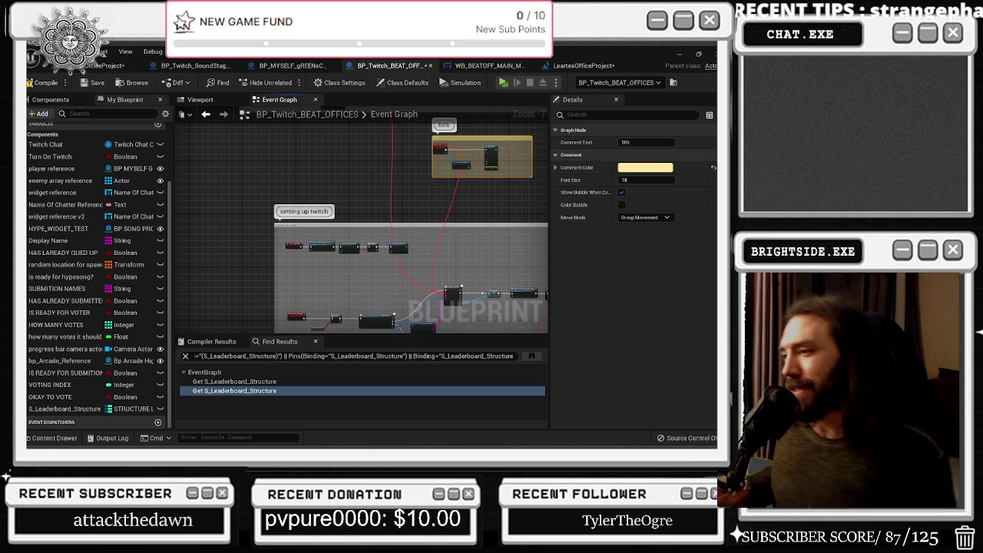
Pan the Event Graph to the 'setting up twitch' nodes and bring the YouTube browser window forward
mouse_move(542, 171)
left_mouse_down()
mouse_move(424, 240)
mouse_move(397, 231)
mouse_move(395, 242)
mouse_move(420, 215)
left_mouse_up()
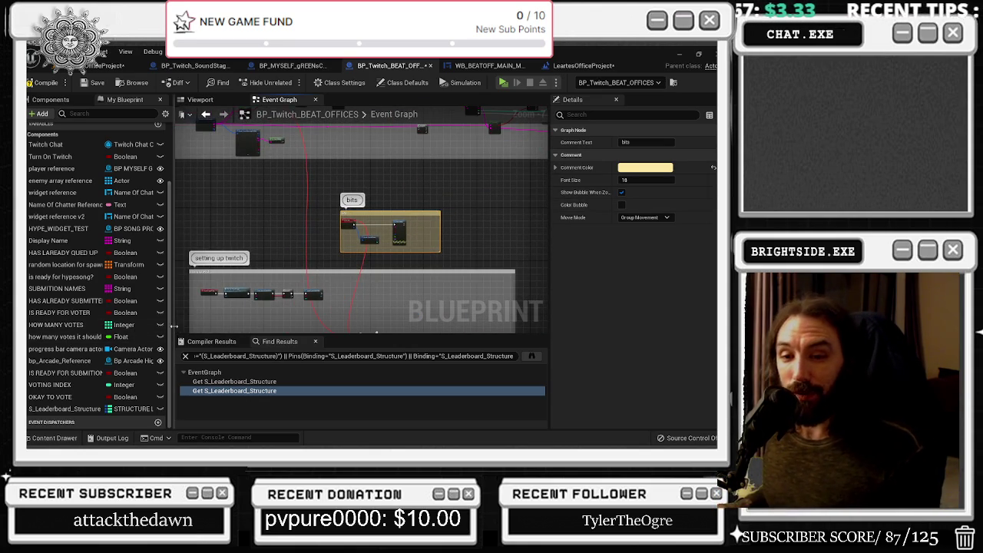
left_click_drag(246, 289, 250, 286)
scroll(250, 286, "up", 5)
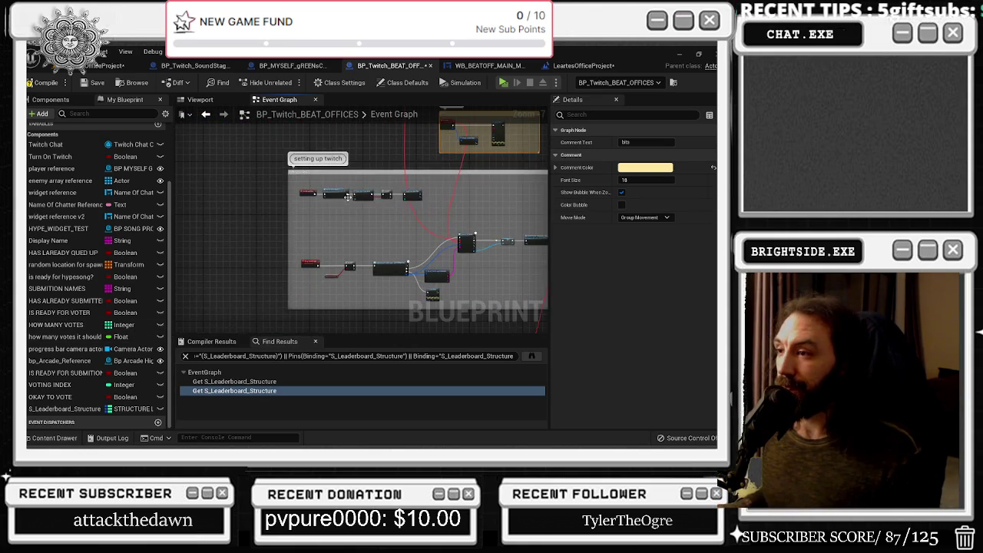
left_click_drag(334, 213, 262, 239)
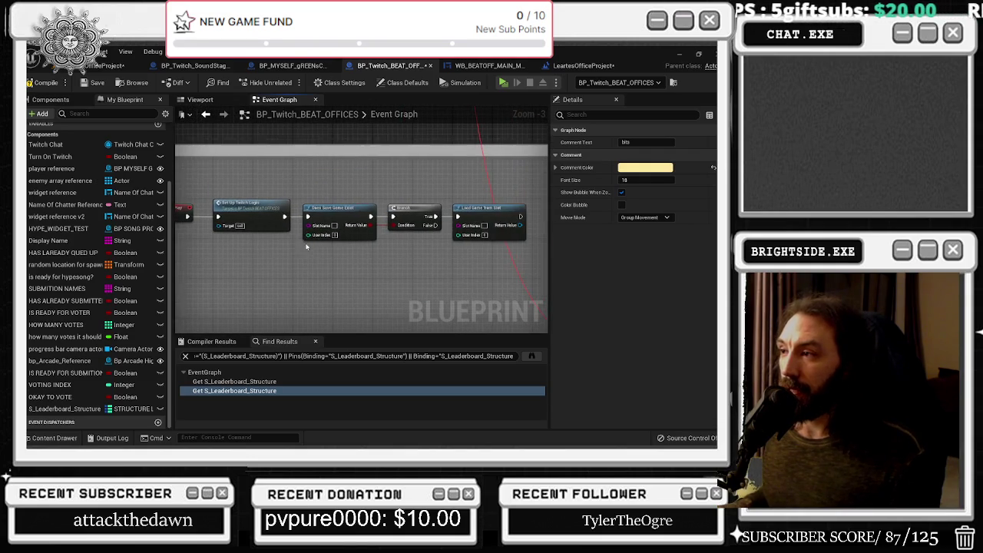
key("alt+Tab")
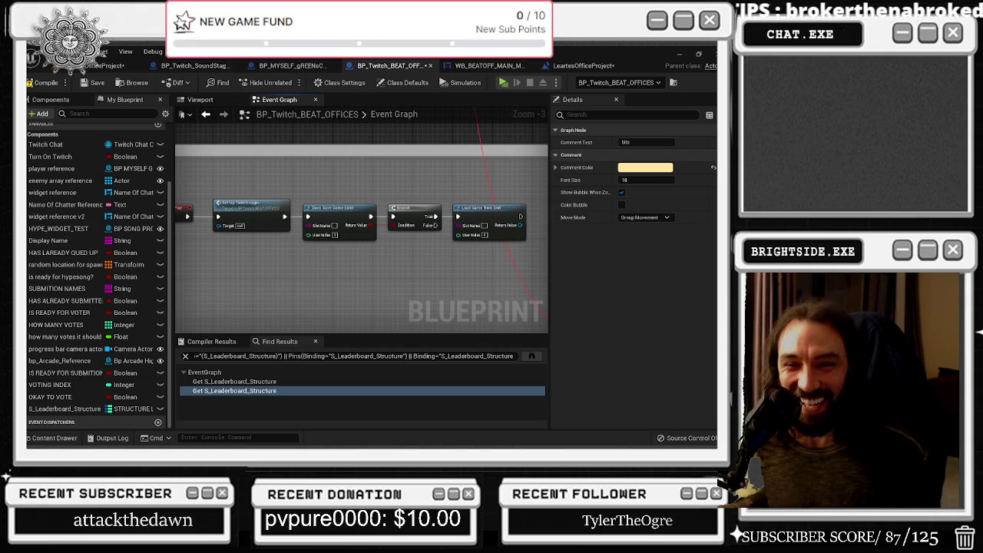
key("alt+Tab")
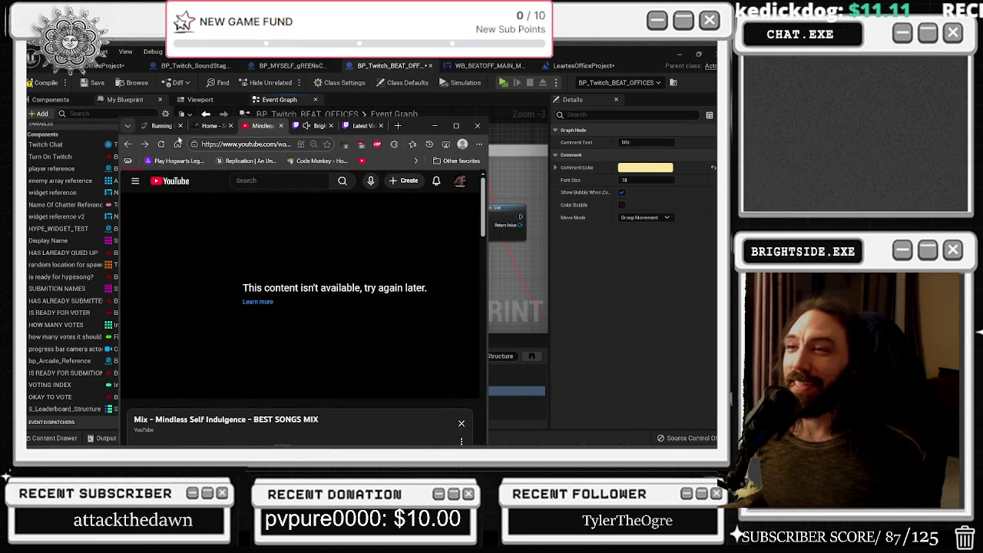
Maximize the Edge window to start the mix video, then minimize the browser back to Unreal
left_click(458, 126)
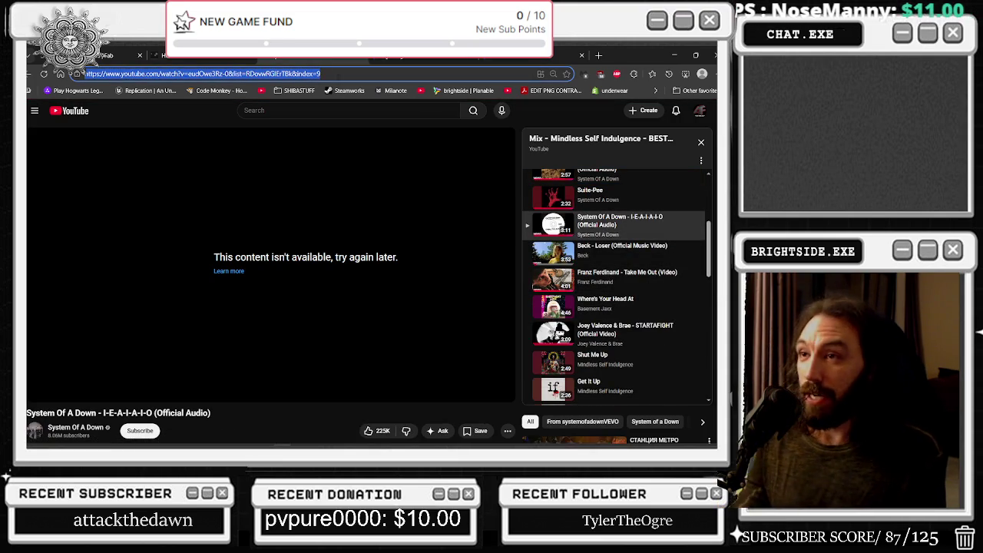
left_click(674, 57)
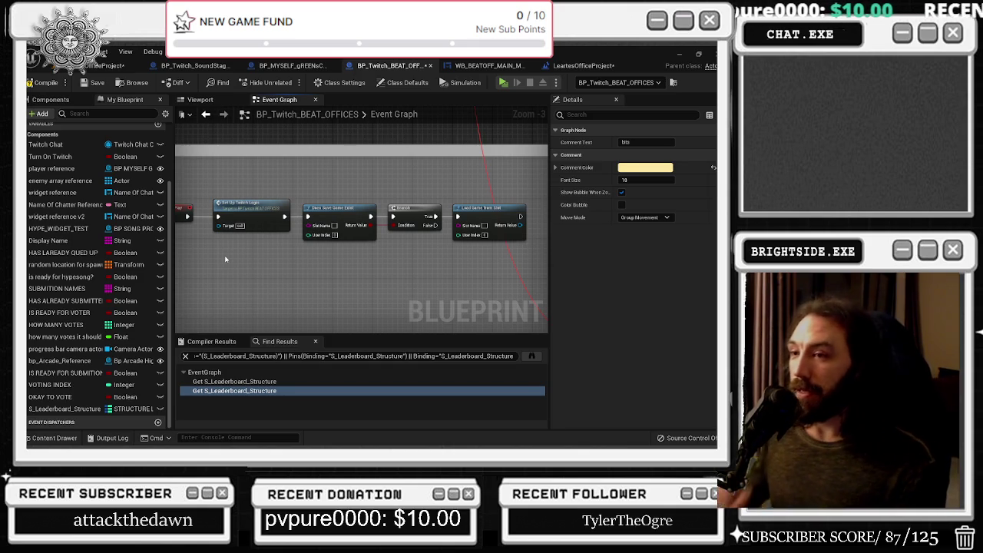
Move the Load Game from Slot node up into line with the BeginPlay chain
left_click_drag(332, 192, 274, 185)
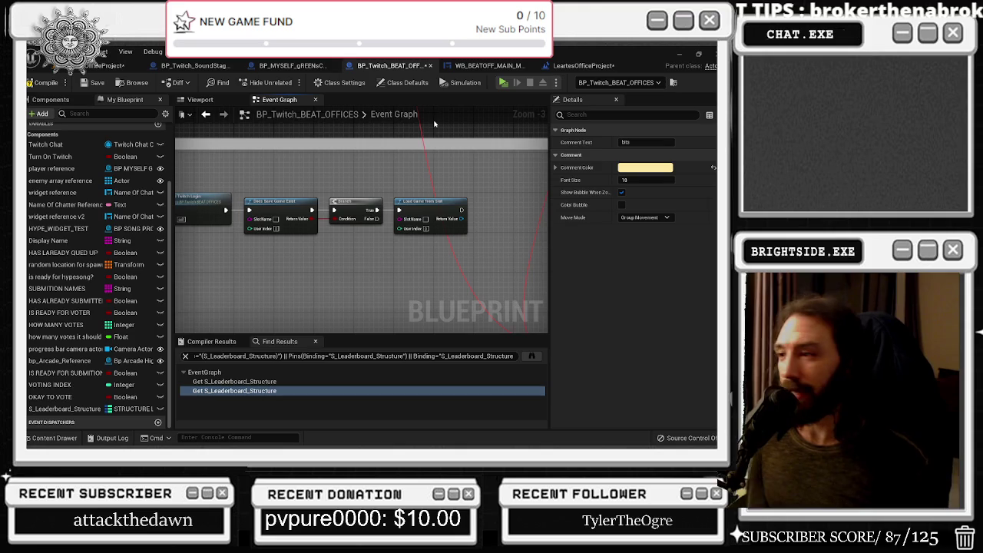
left_click_drag(209, 175, 295, 194)
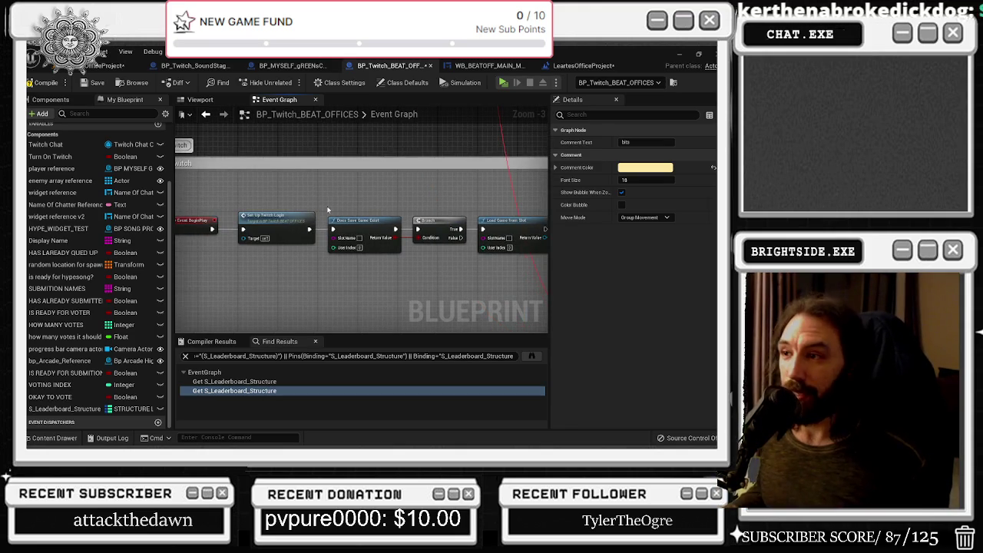
mouse_move(349, 241)
left_mouse_down()
mouse_move(330, 277)
mouse_move(292, 261)
mouse_move(216, 256)
left_mouse_up()
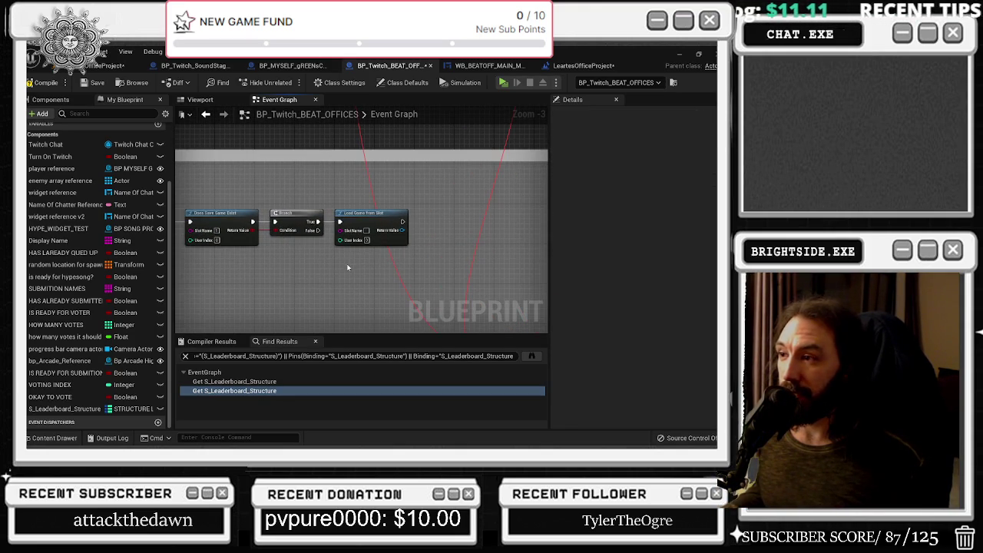
left_click_drag(379, 217, 380, 186)
left_click_drag(353, 243, 391, 253)
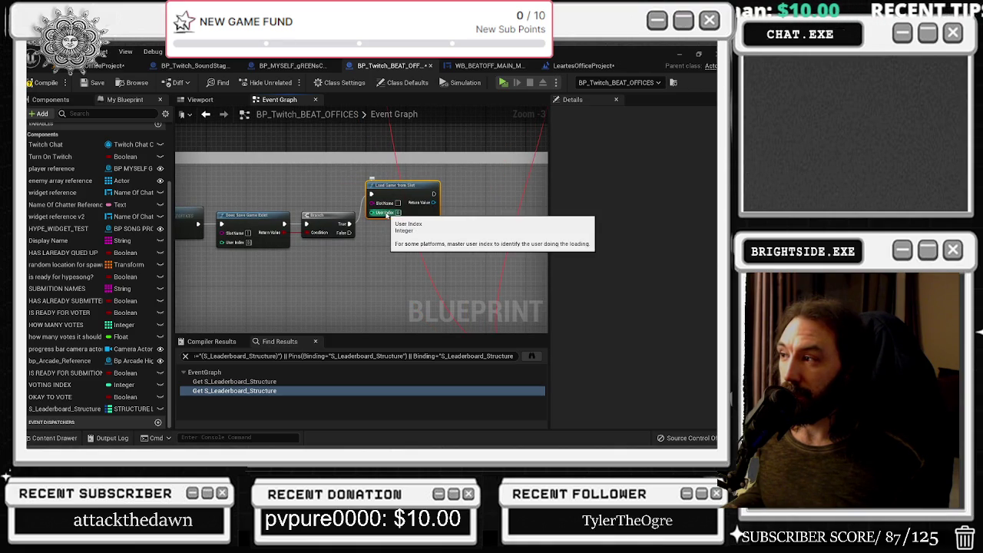
left_click_drag(432, 198, 389, 188)
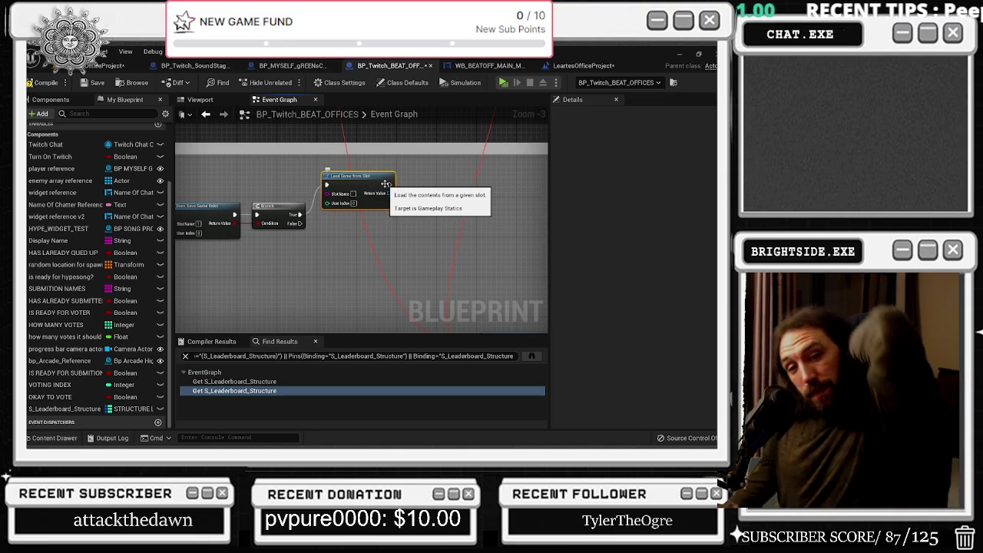
scroll(427, 156, "down", 3)
scroll(351, 209, "up", 5)
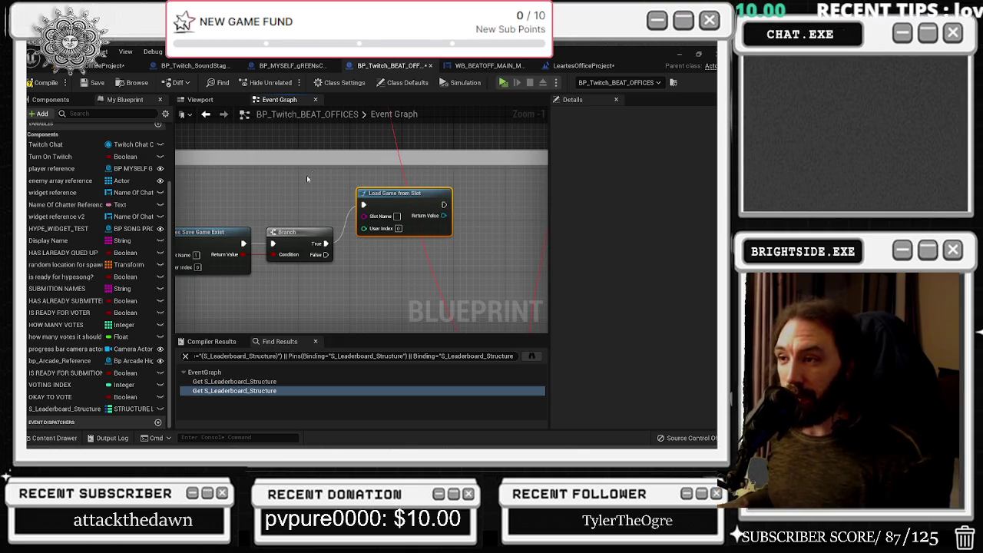
Align Branch and Does Save Game Exist in the same horizontal row as Load Game from Slot
left_click_drag(315, 232, 315, 193)
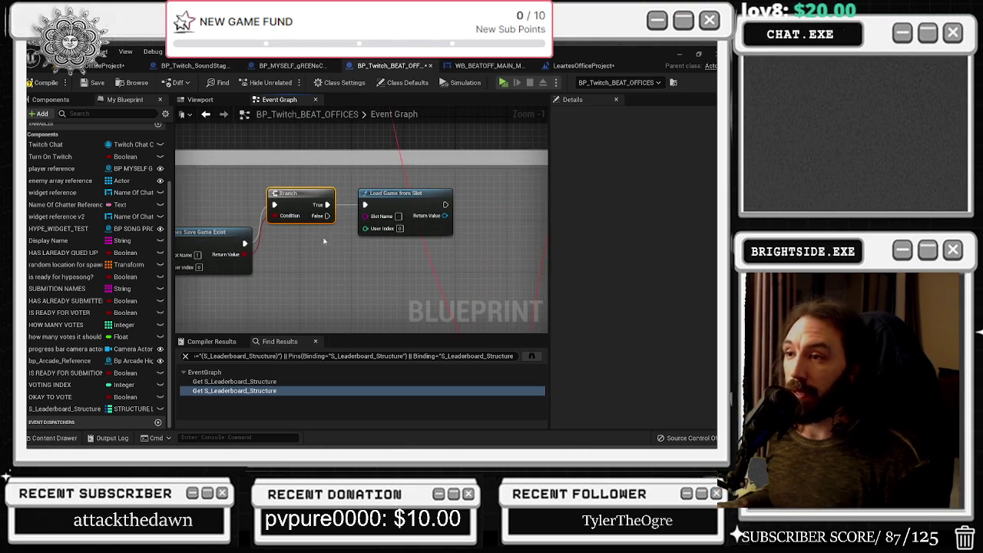
mouse_move(249, 249)
left_mouse_down()
mouse_move(388, 204)
mouse_move(343, 148)
left_mouse_up()
left_click(320, 167)
left_click_drag(492, 169, 403, 205)
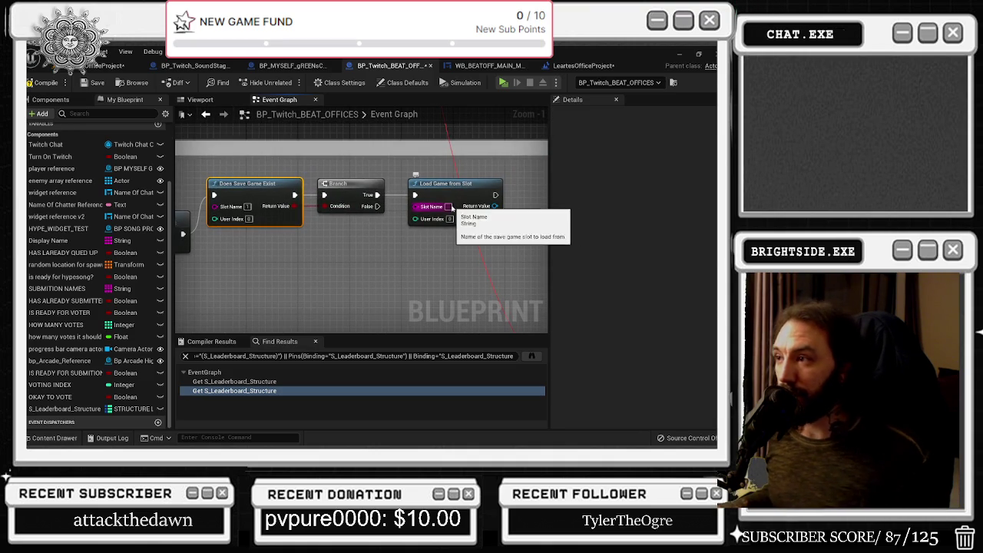
left_click(544, 264)
left_click_drag(544, 265, 506, 255)
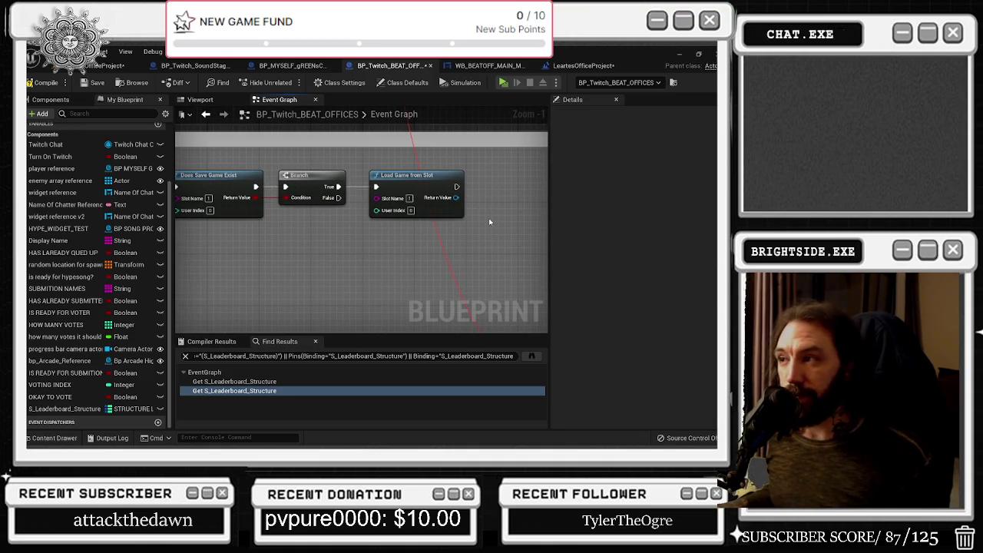
left_click_drag(338, 197, 356, 261)
Add a Create Save Game Object node from Branch's False output and place it beneath Load Game from Slot
type("create save game")
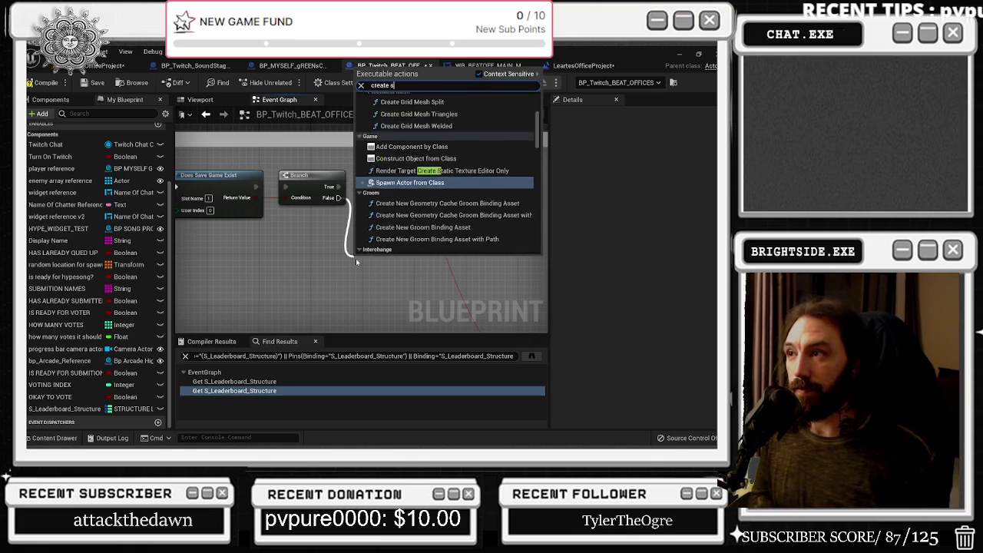
key("Return")
scroll(450, 262, "down", 1)
left_click_drag(450, 262, 455, 251)
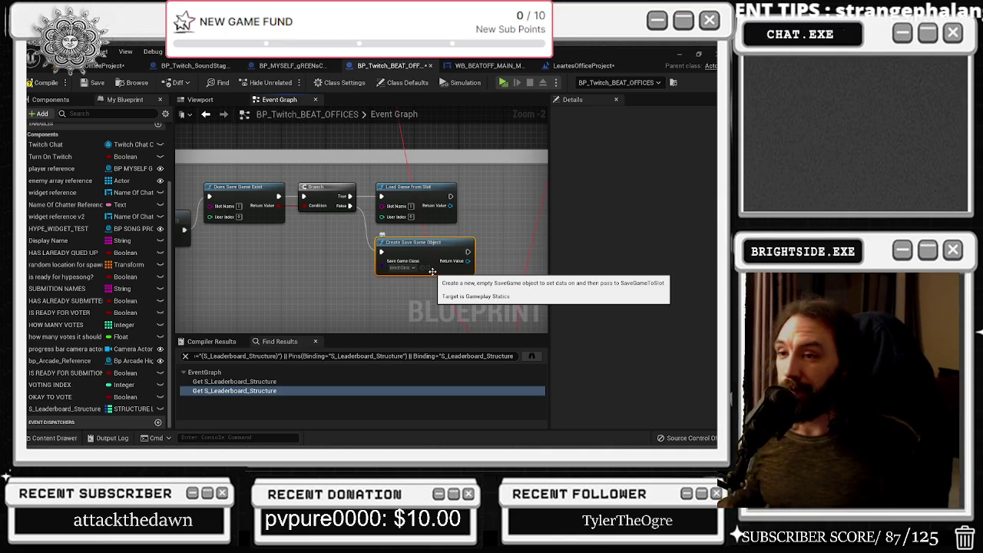
key("alt+Tab")
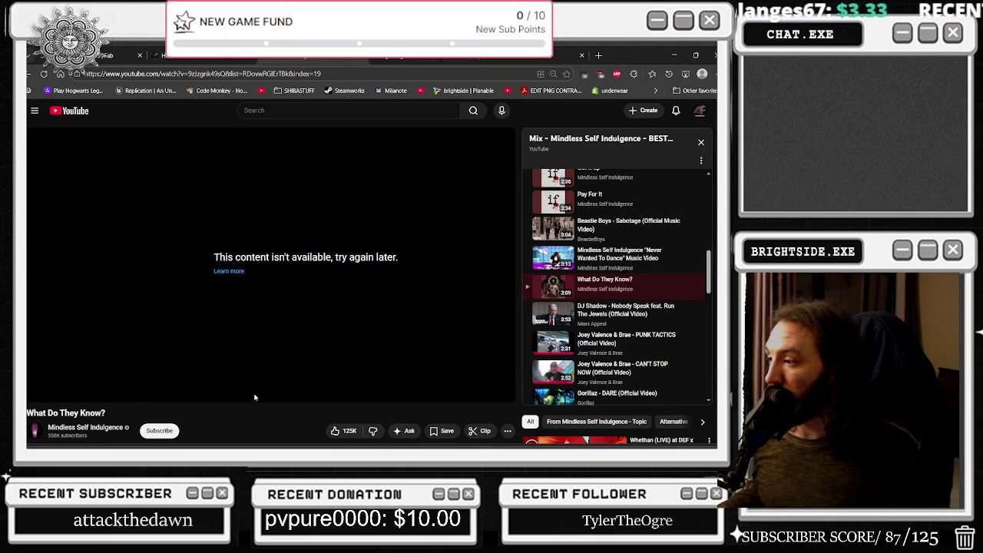
Open and reload the Whethan (LIVE) at DEF x SoundCloud video on YouTube
scroll(556, 364, "down", 3)
scroll(556, 370, "down", 2)
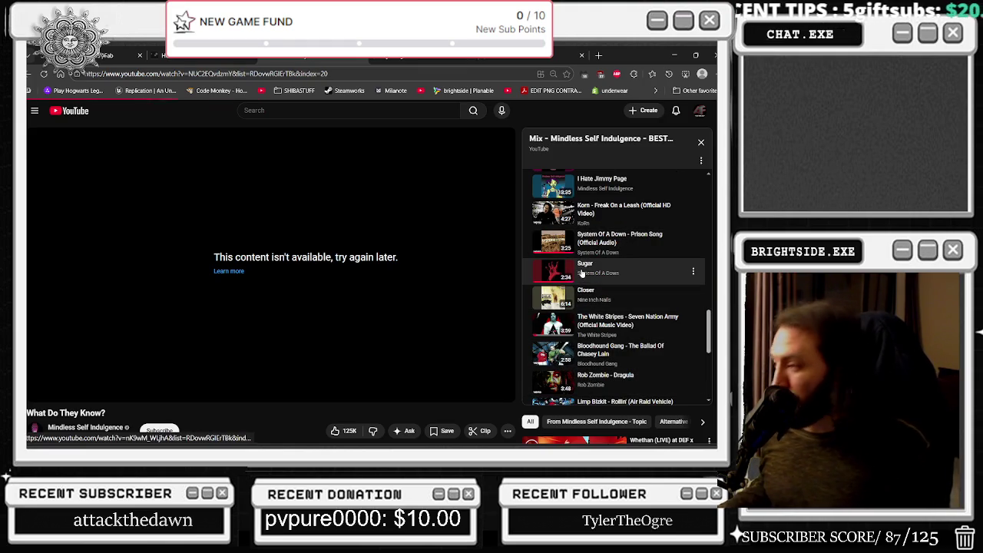
scroll(466, 432, "down", 2)
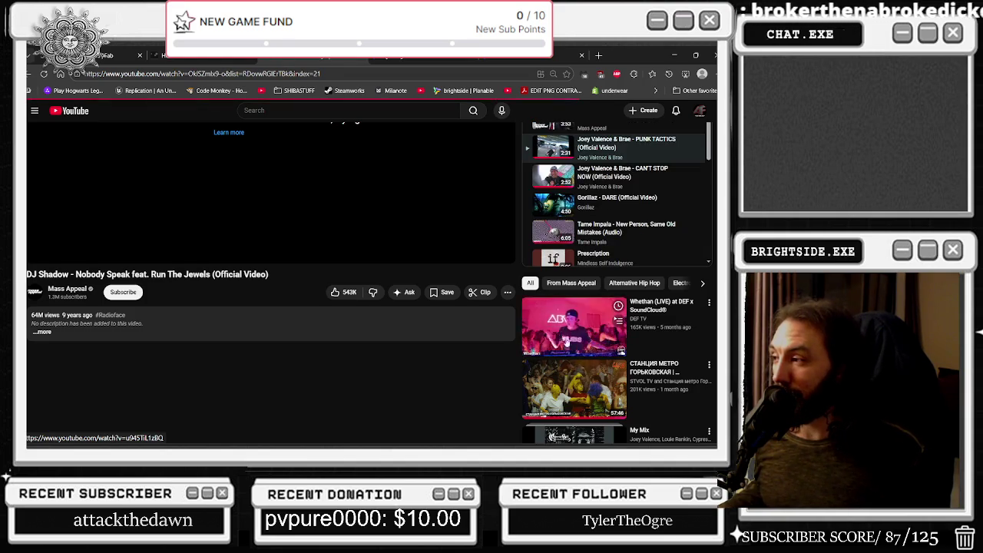
scroll(493, 309, "down", 2)
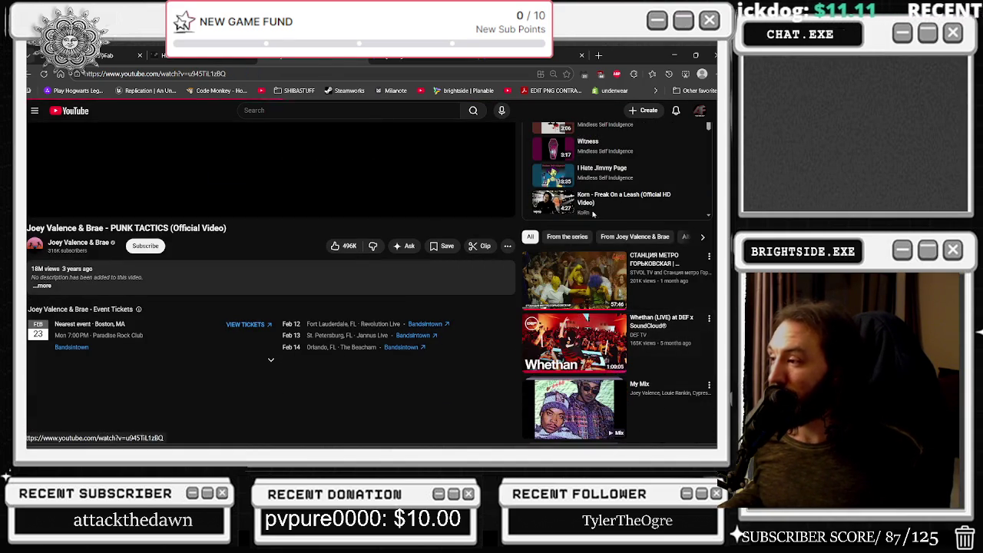
left_click(583, 369)
key("F5")
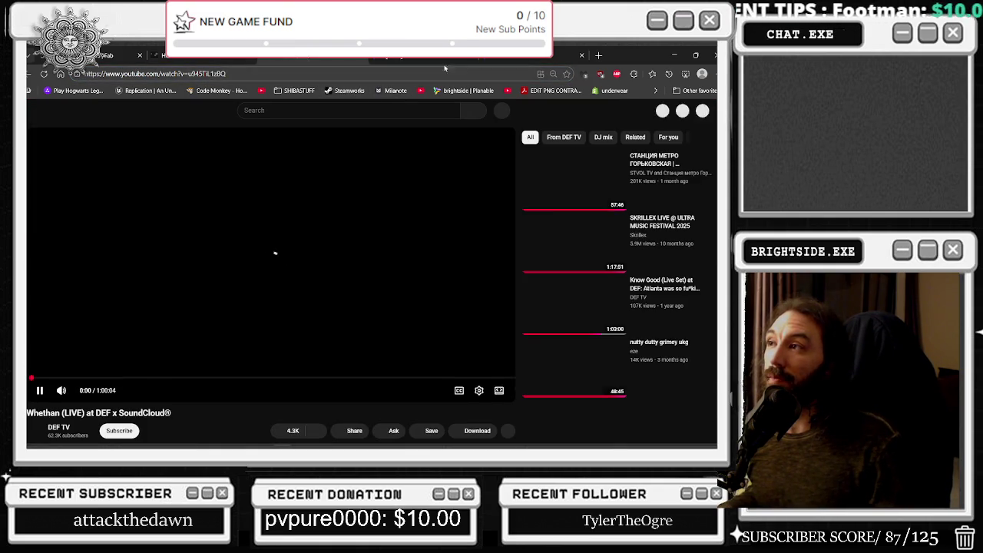
Check the Twitch tabs, then minimize Edge to return to the Unreal Event Graph
key("ctrl+Tab")
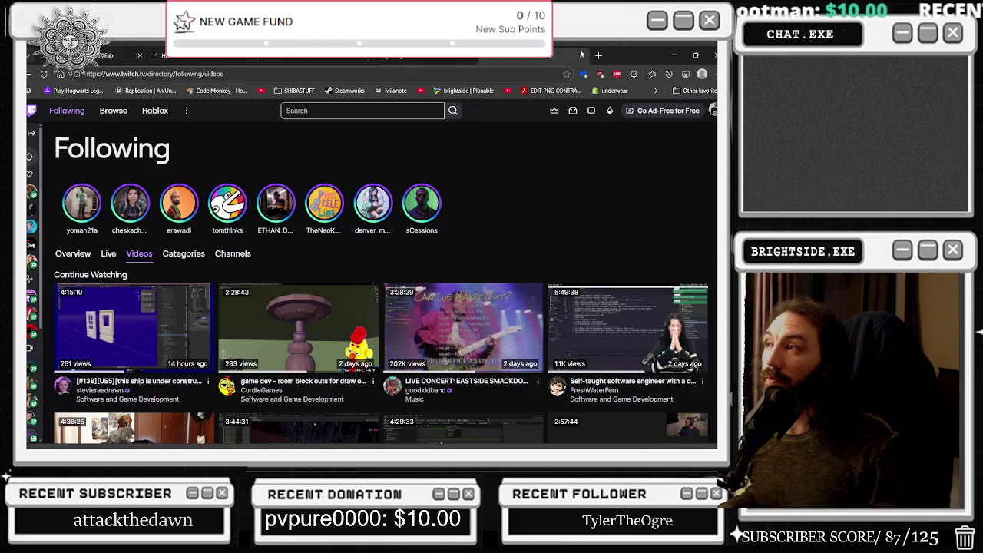
left_click(582, 54)
left_click(676, 56)
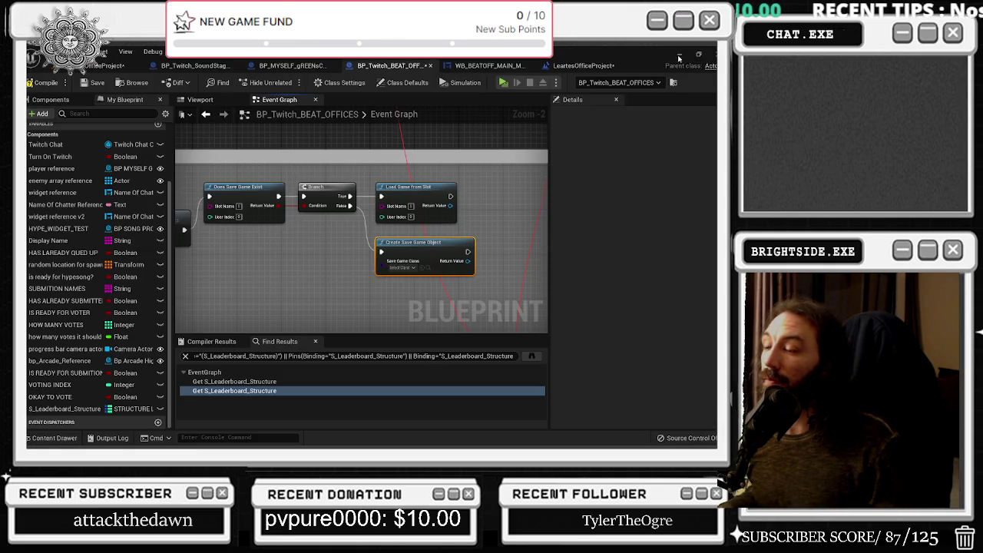
key("alt+Tab")
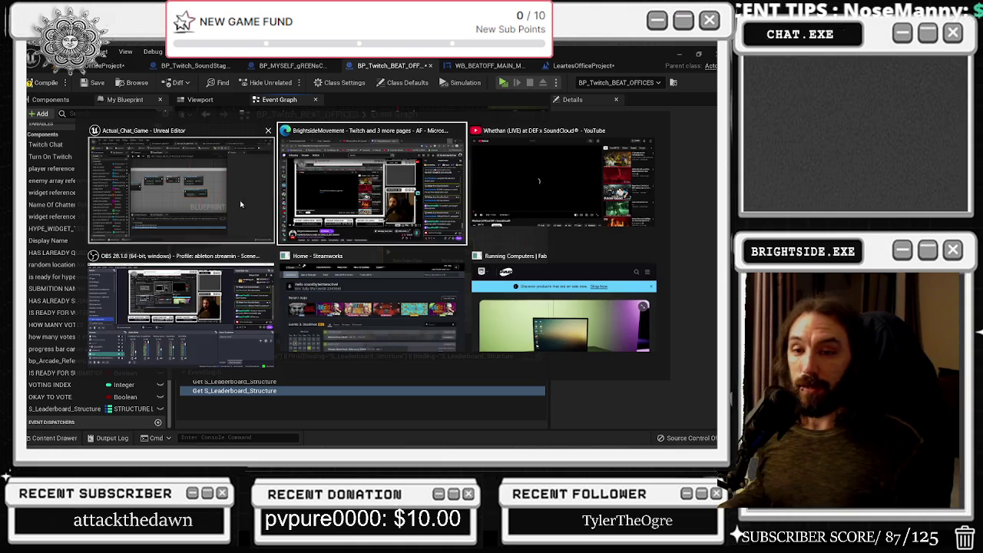
key("Tab")
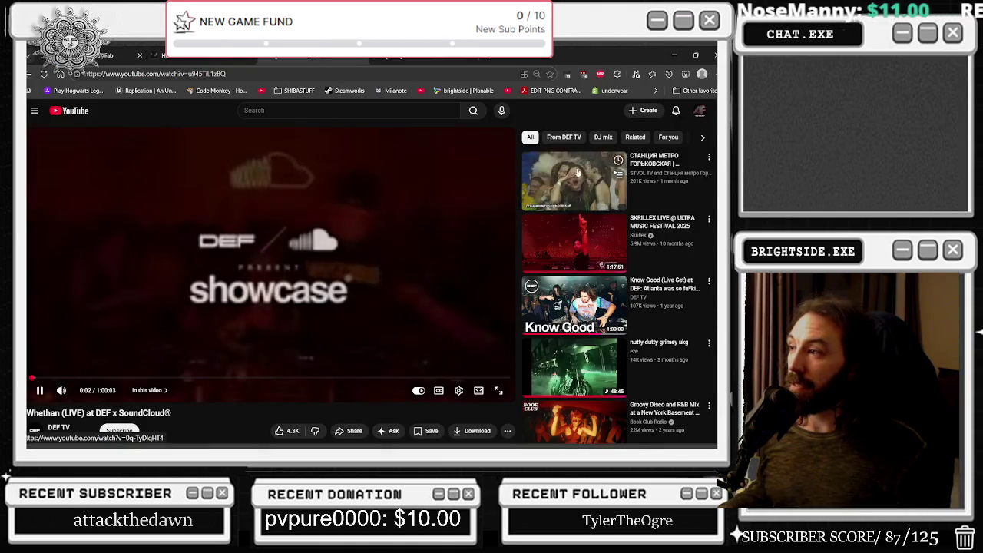
left_click(674, 56)
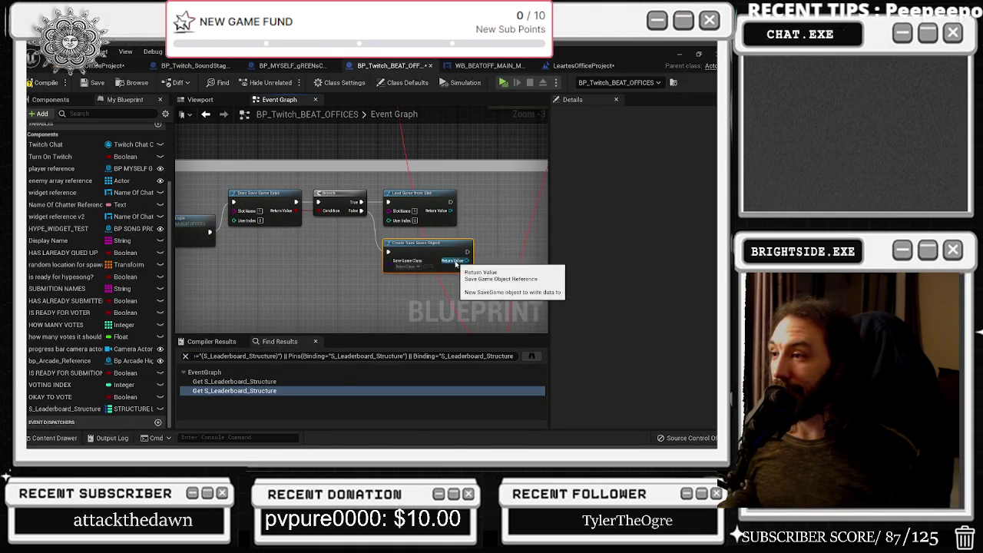
left_click_drag(469, 232, 424, 228)
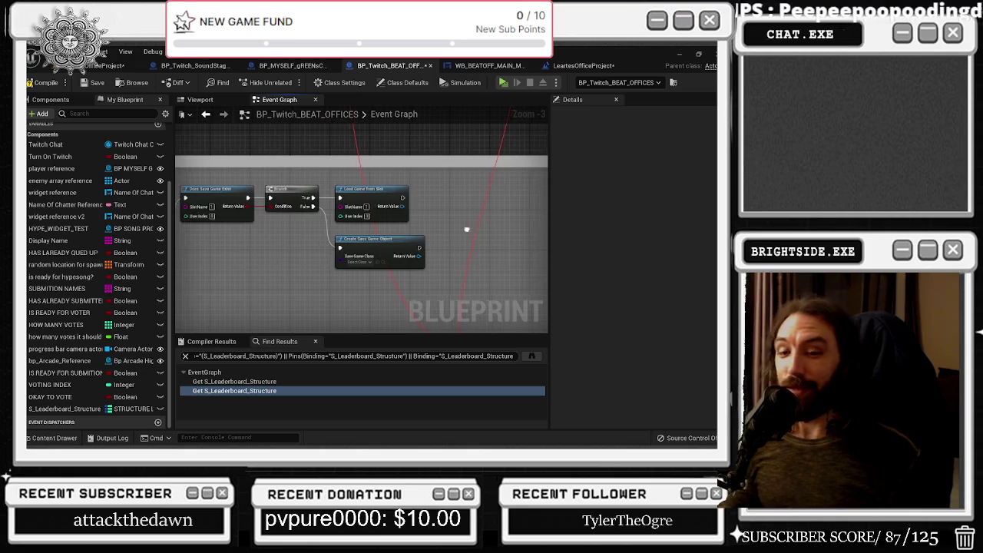
Nudge the bits comment and move Event BeginPlay and Set Up Twitch Login up-left
scroll(469, 232, "down", 5)
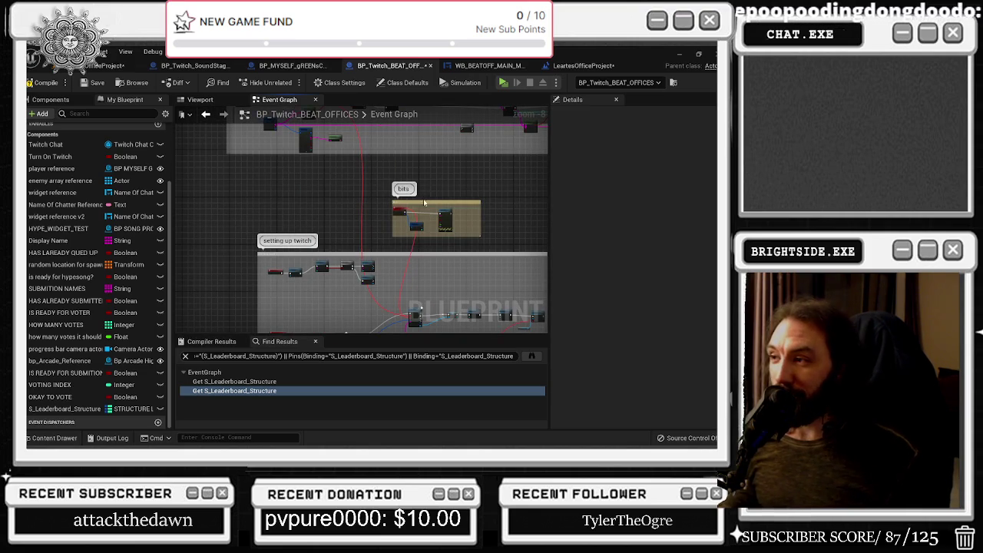
left_click_drag(414, 204, 406, 197)
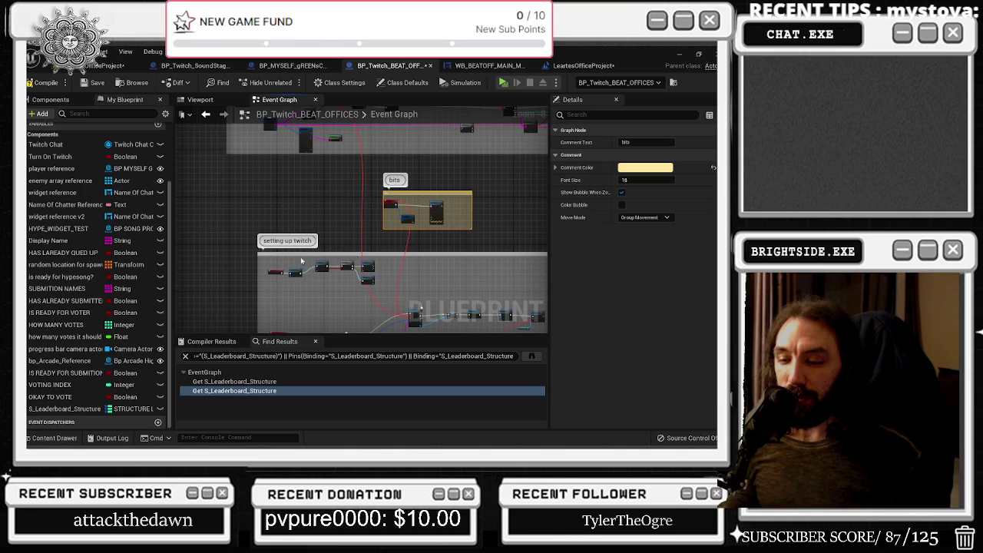
scroll(268, 279, "up", 3)
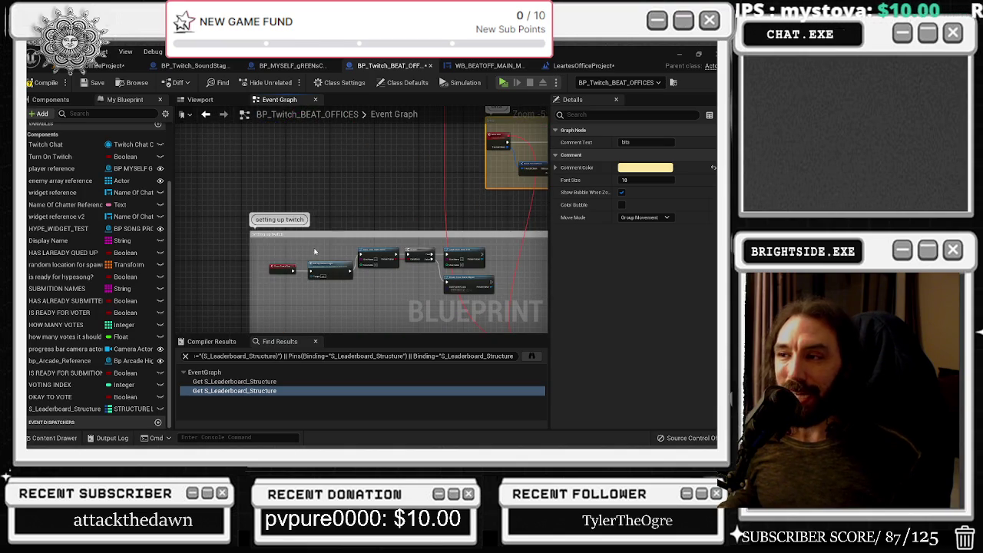
scroll(315, 250, "up", 4)
left_click(343, 288)
left_click_drag(343, 288, 300, 251)
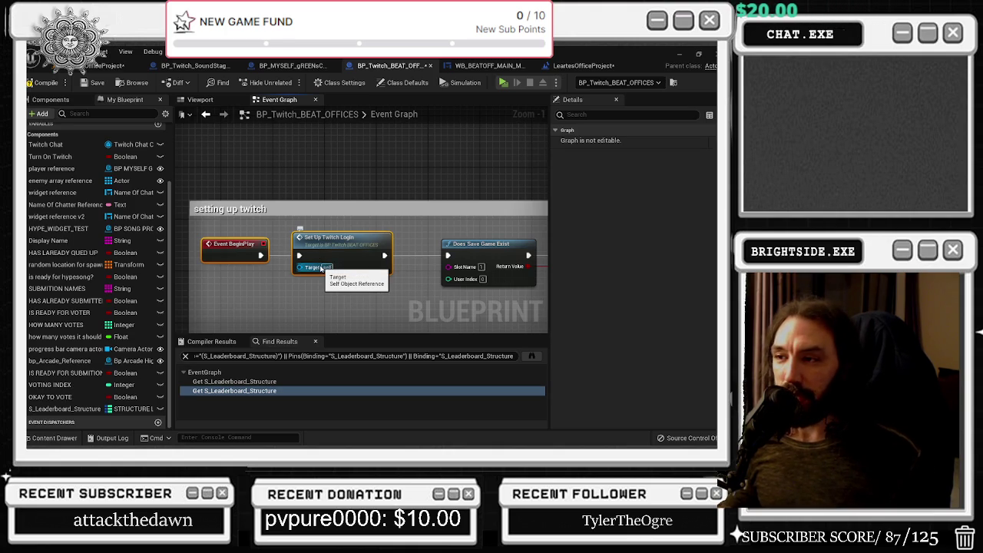
Return to the save-game nodes, inspect Load Game from Slot, and raise the comment box's edge
left_click_drag(399, 222, 294, 191)
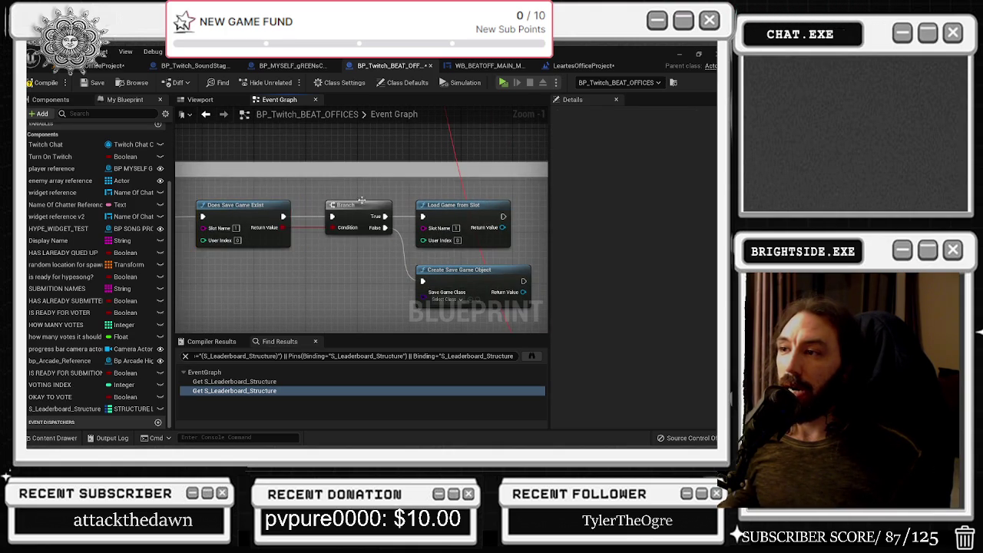
left_click_drag(377, 183, 277, 202)
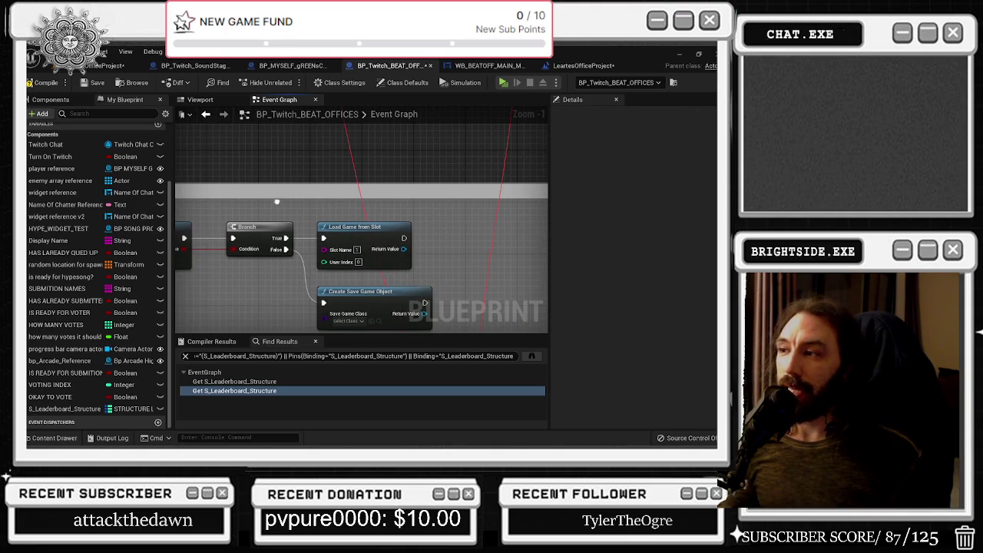
left_click(348, 235)
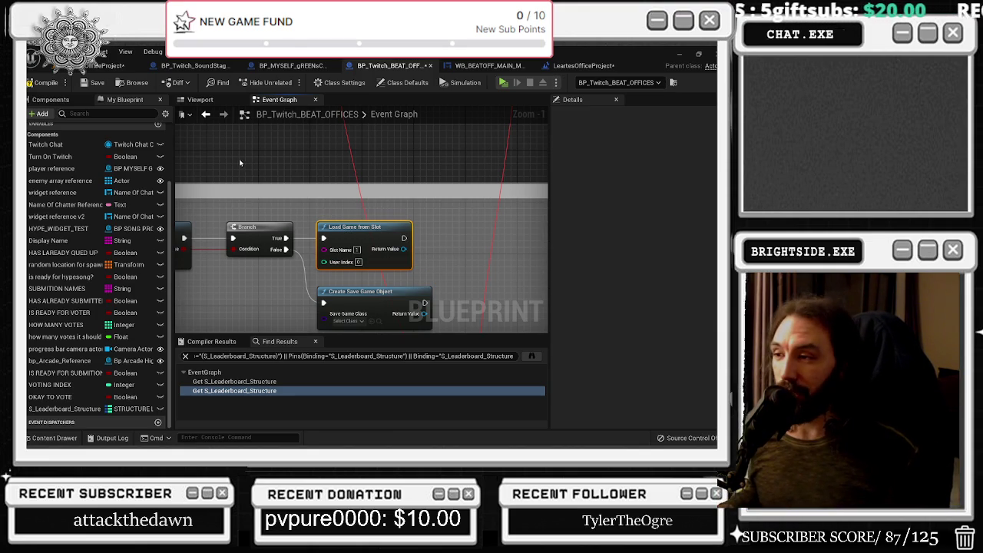
scroll(430, 151, "down", 4)
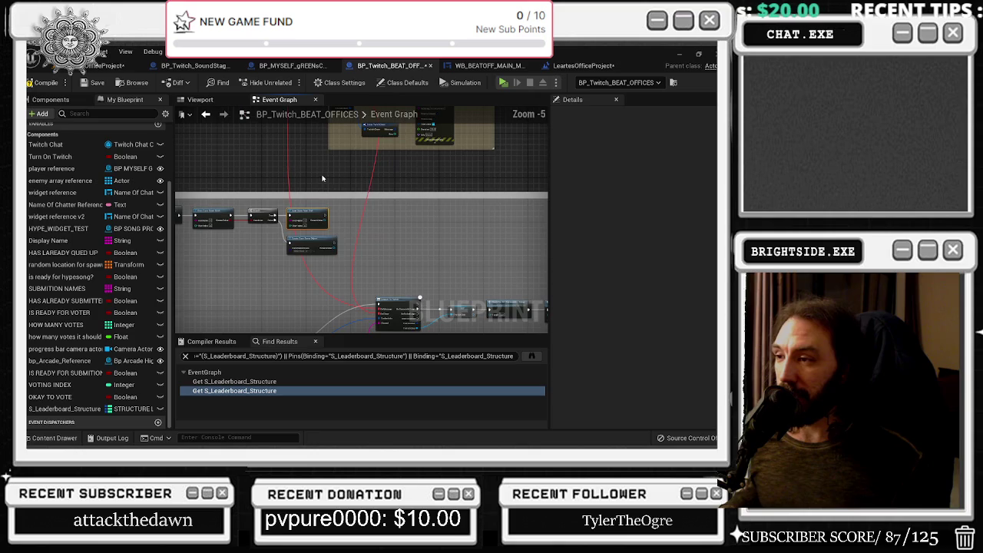
scroll(324, 238, "up", 3)
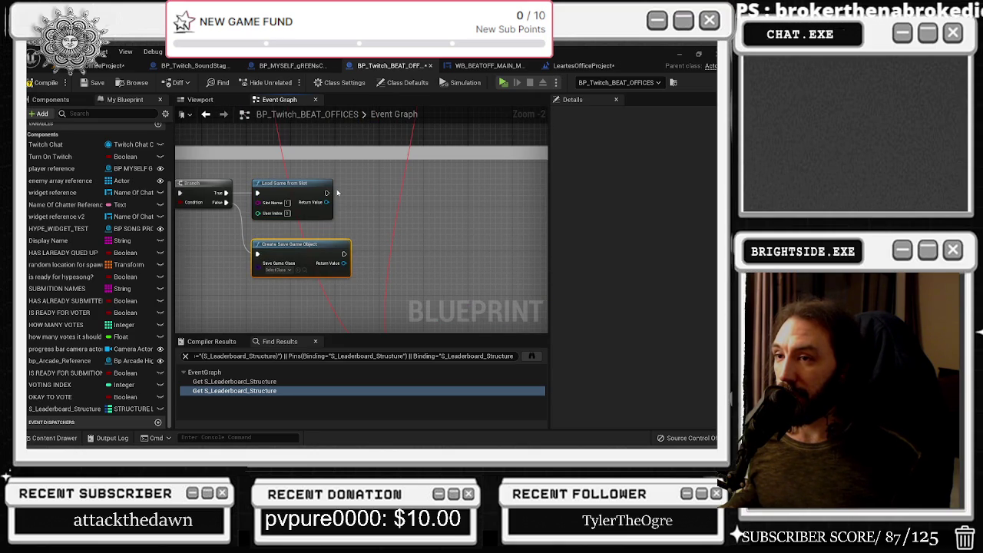
left_click_drag(336, 192, 379, 228)
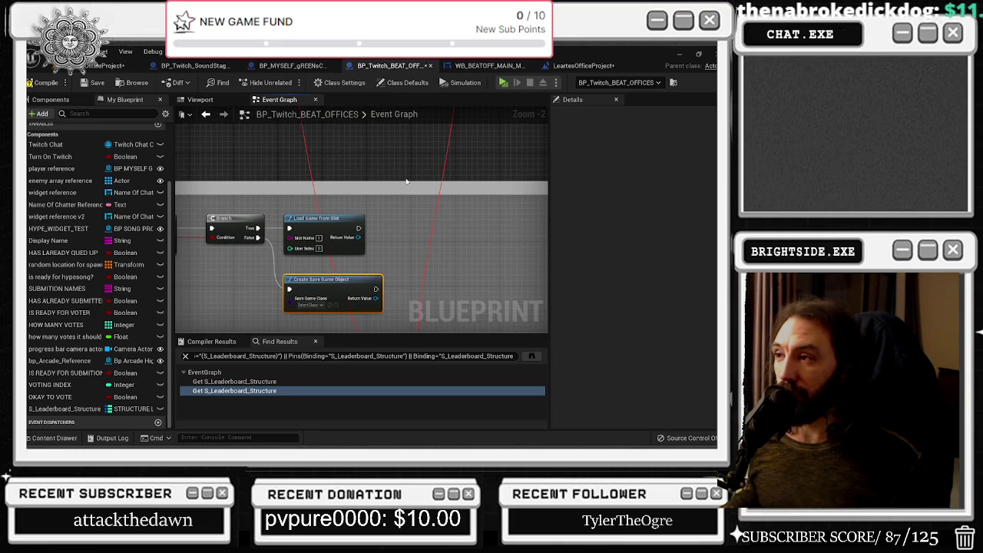
left_click_drag(407, 182, 416, 147)
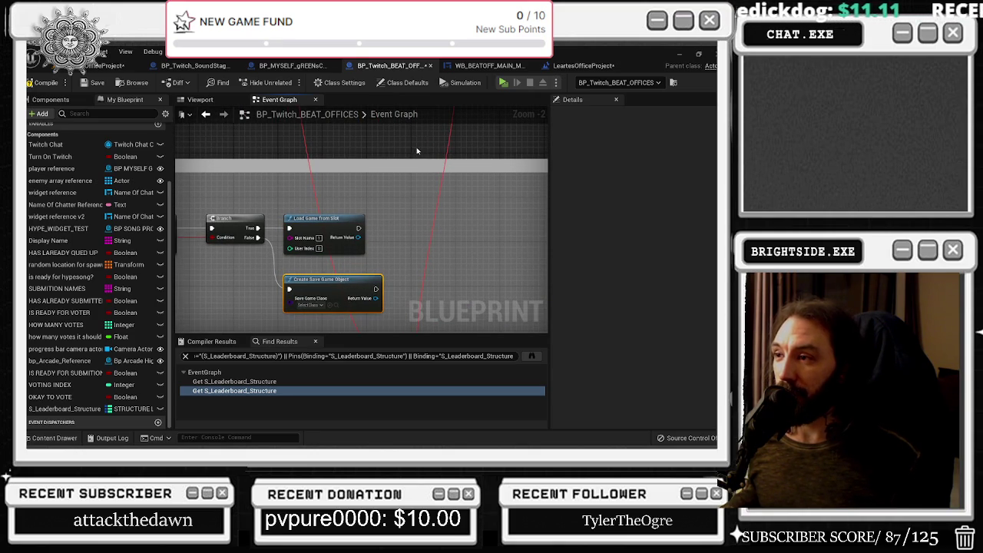
scroll(474, 208, "down", 2)
scroll(426, 225, "up", 2)
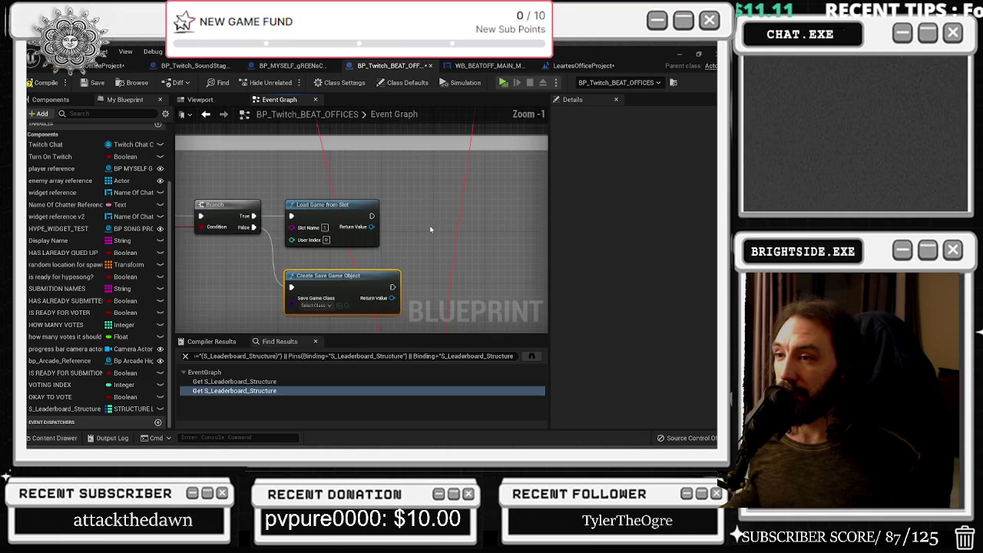
scroll(373, 216, "up", 1)
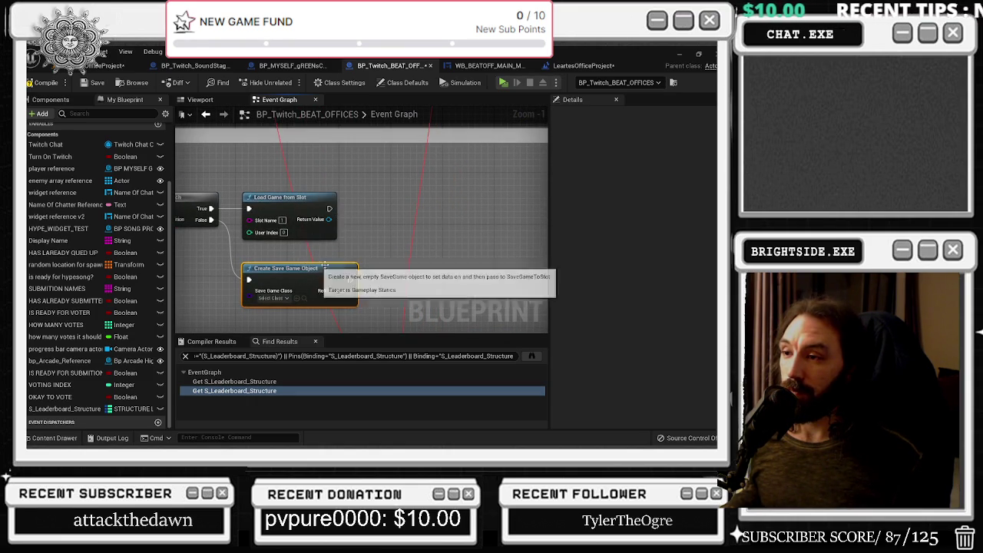
Set Create Save Game Object's Save Game Class to bp_savegame and open that asset
left_click_drag(278, 298, 256, 255)
left_click(256, 254)
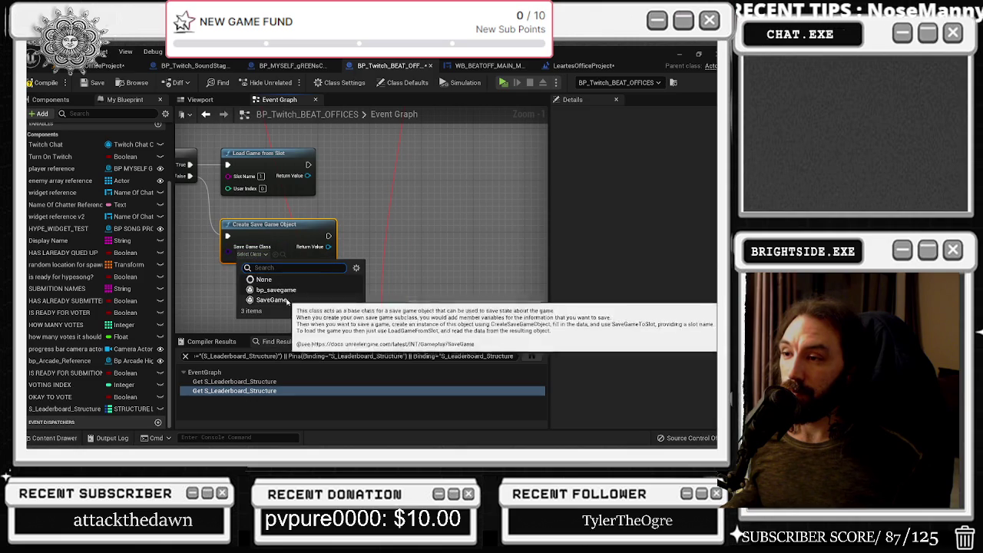
left_click(293, 290)
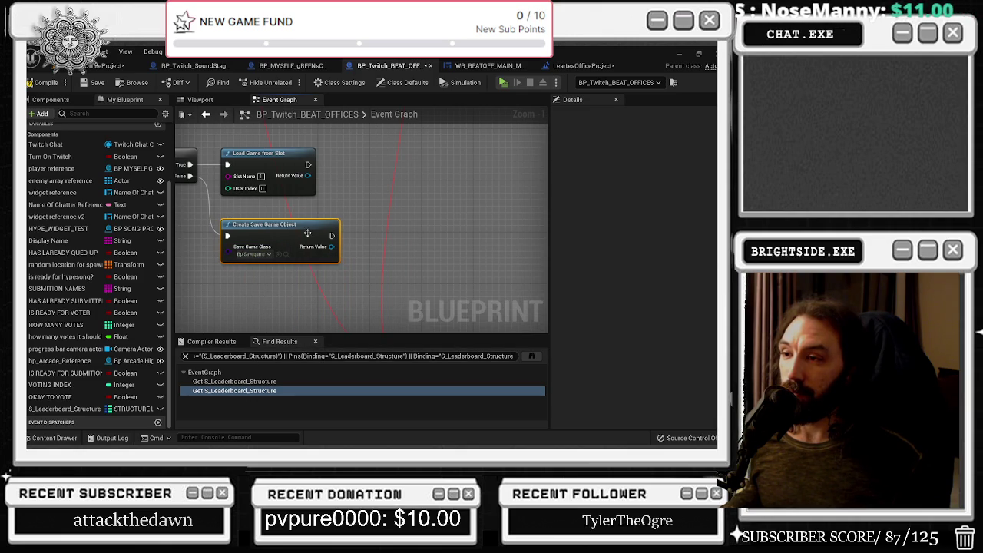
left_click(285, 253)
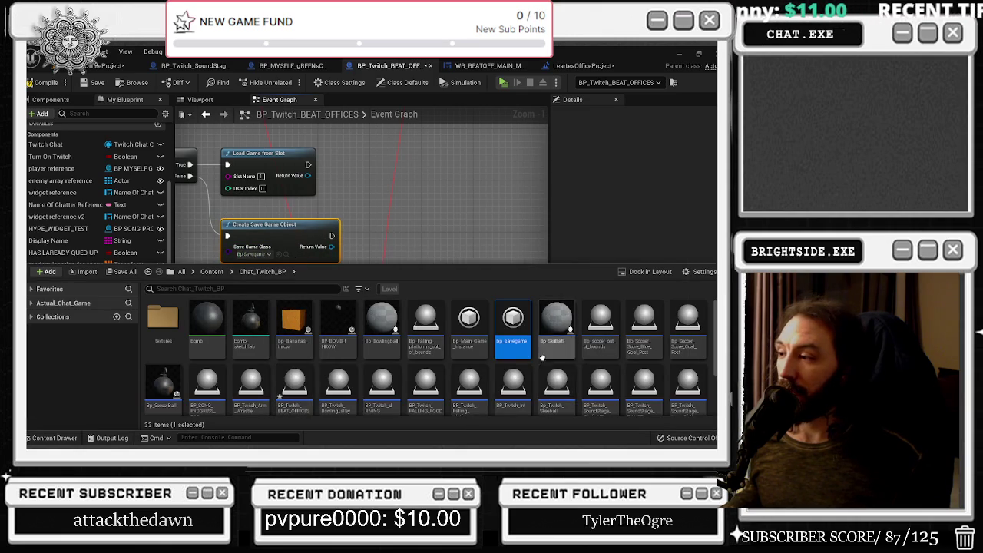
double_click(529, 352)
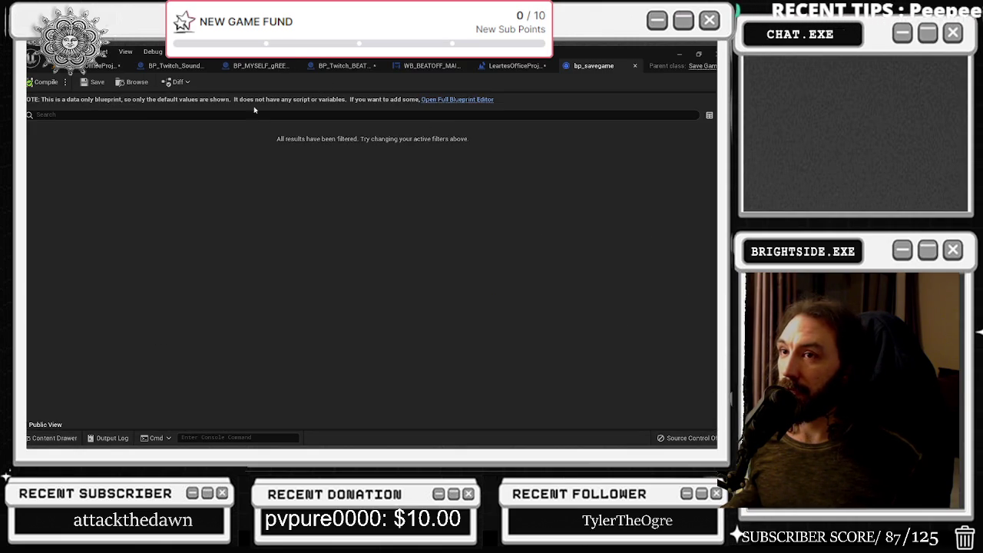
Open bp_savegame in the full Blueprint Editor, then return to the BP_Twitch_BEAT_OFFICES tab
left_click(459, 100)
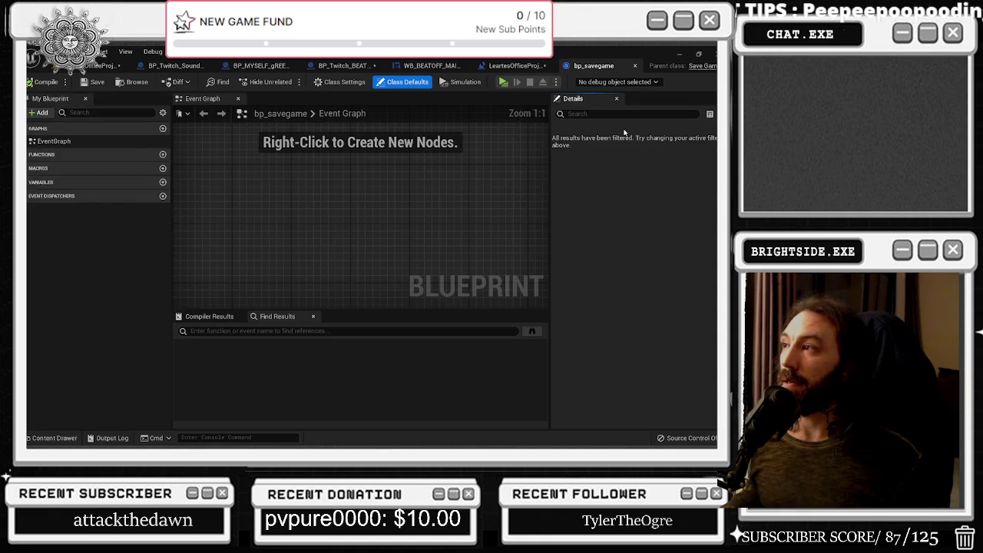
scroll(235, 172, "down", 7)
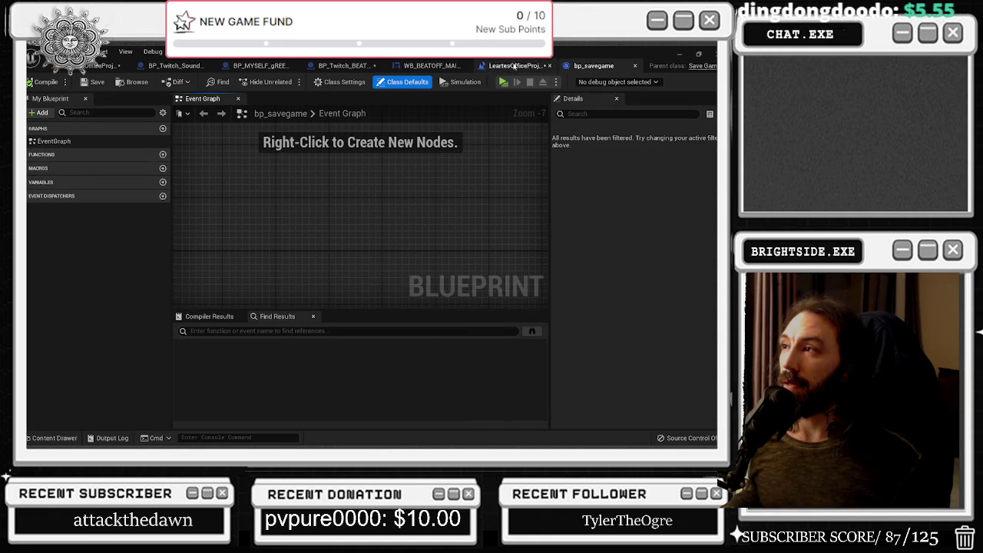
left_click(515, 67)
left_click(384, 66)
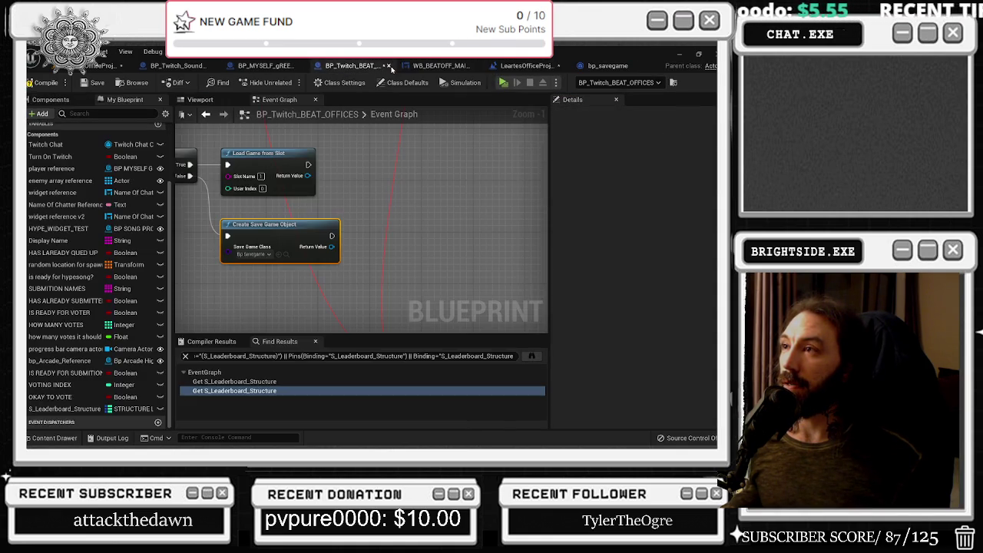
Try the base SaveGame class, then reselect bp_savegame as the Save Game Class
left_click(253, 254)
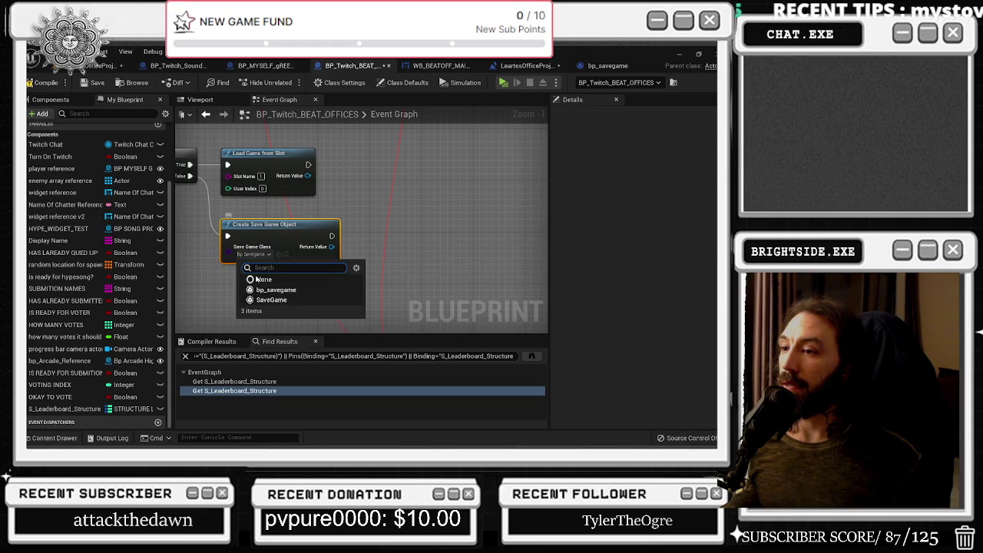
left_click(296, 270)
left_click(281, 256)
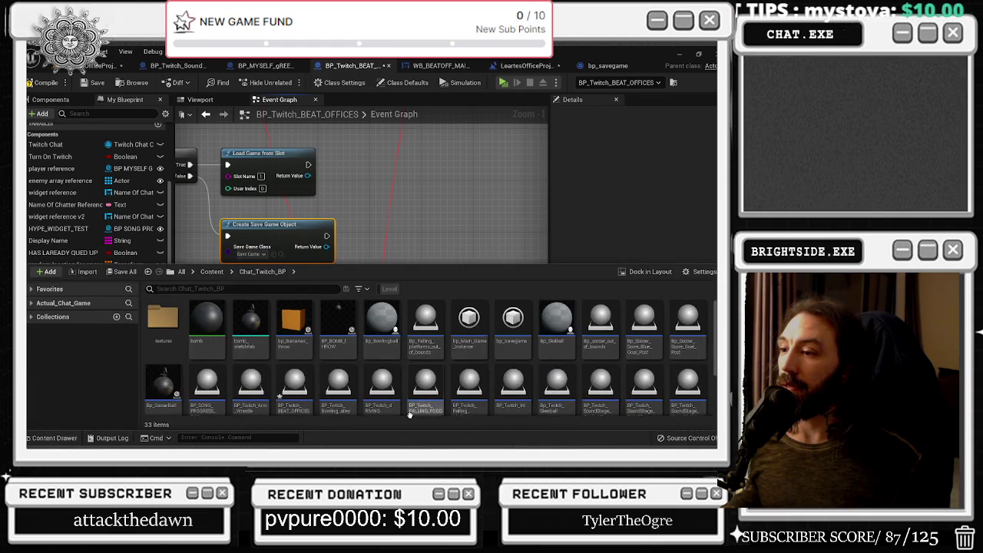
scroll(431, 344, "down", 1)
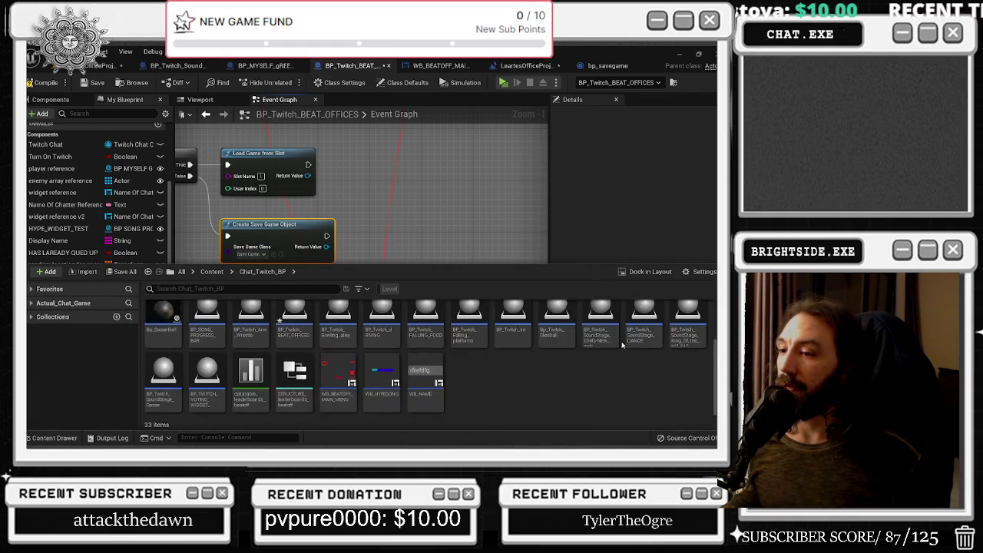
scroll(431, 343, "up", 1)
left_click(272, 253)
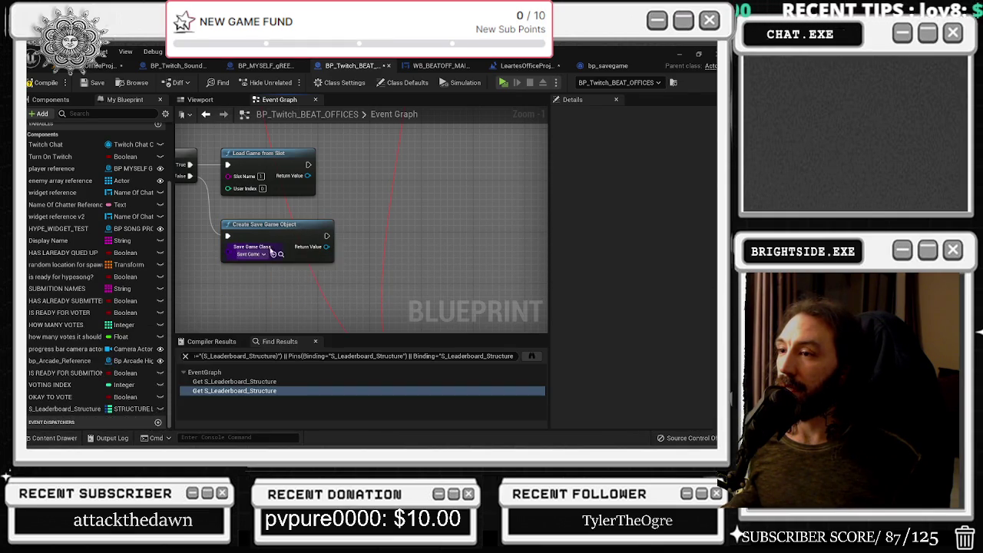
left_click(281, 255)
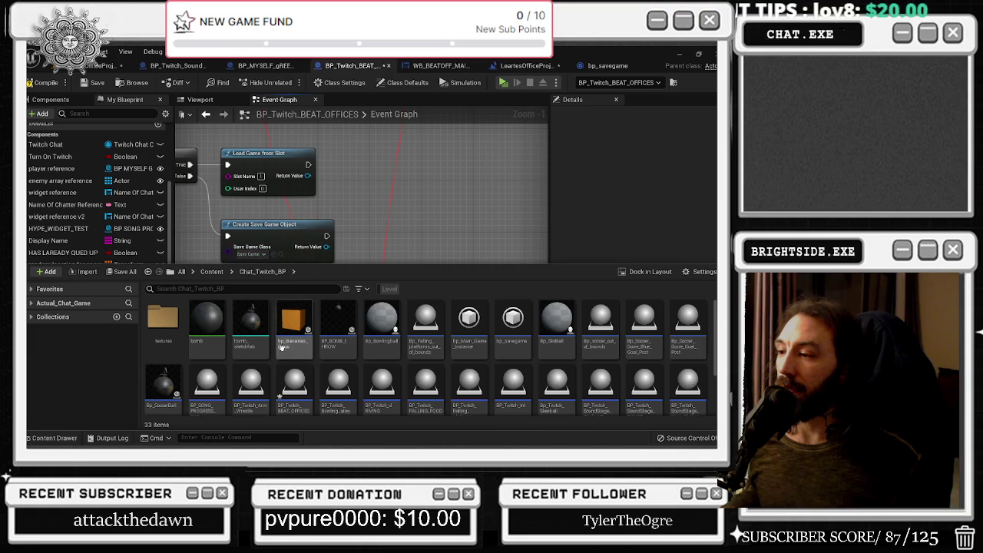
scroll(383, 353, "down", 2)
scroll(430, 345, "up", 1)
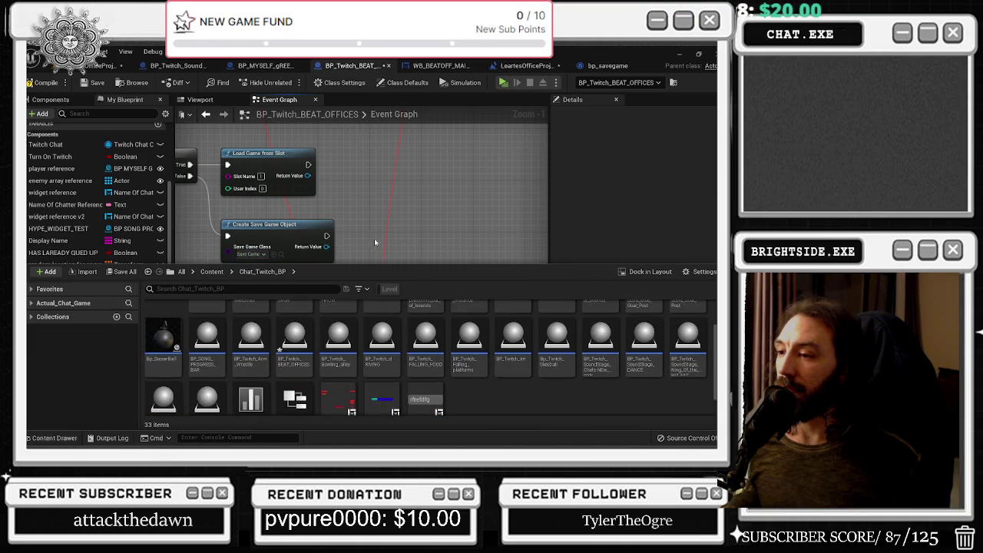
left_click(250, 257)
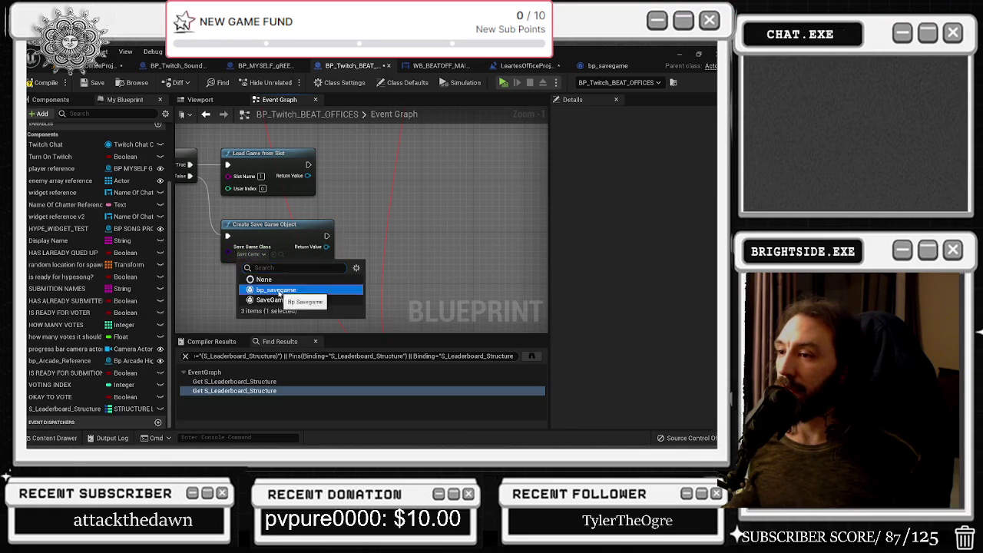
left_click(276, 287)
left_click_drag(341, 227, 360, 223)
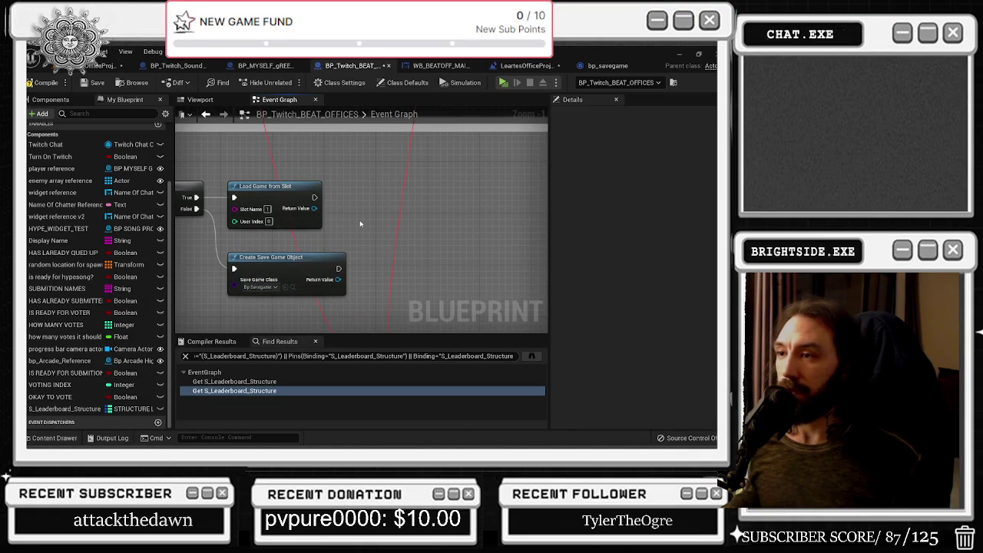